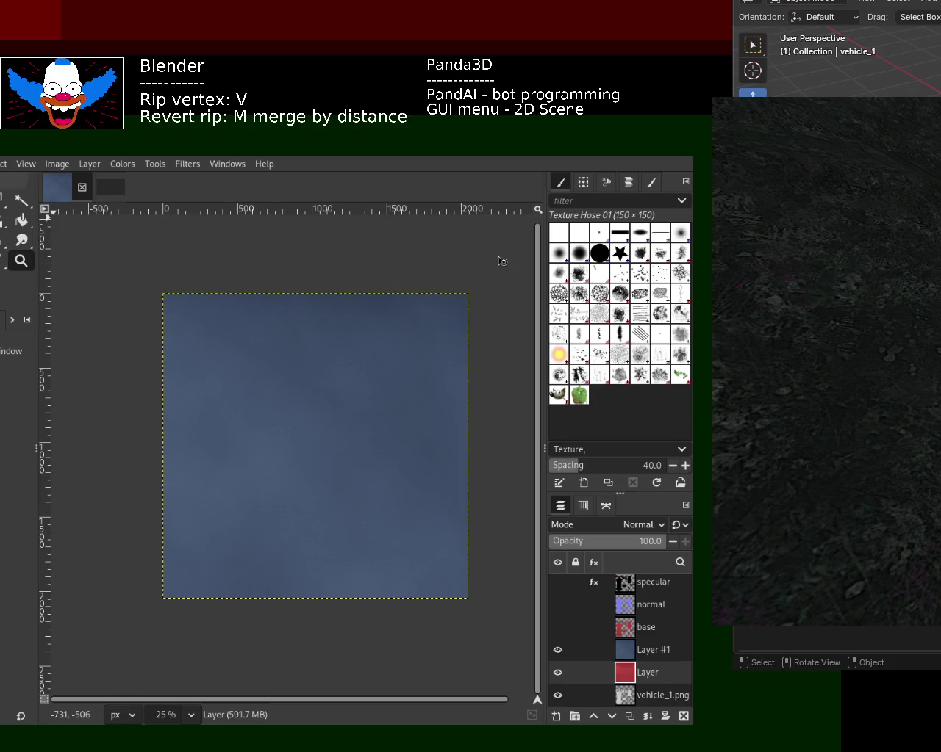
- Save and close the vehicle texture image, returning to the dark single-layer image
key("ctrl+s")
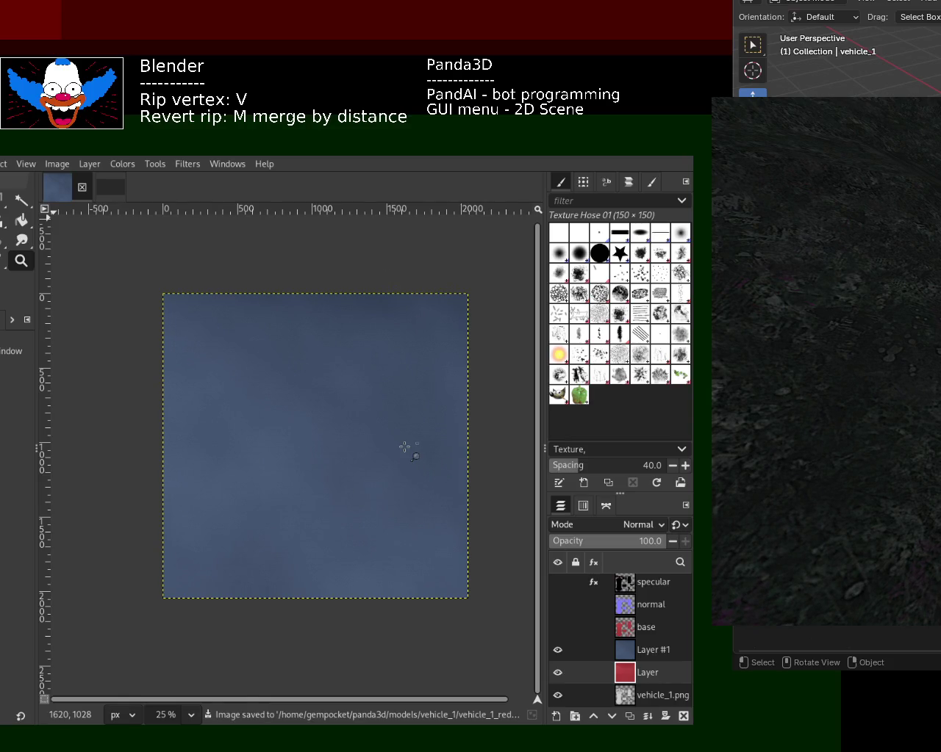
left_click(83, 189)
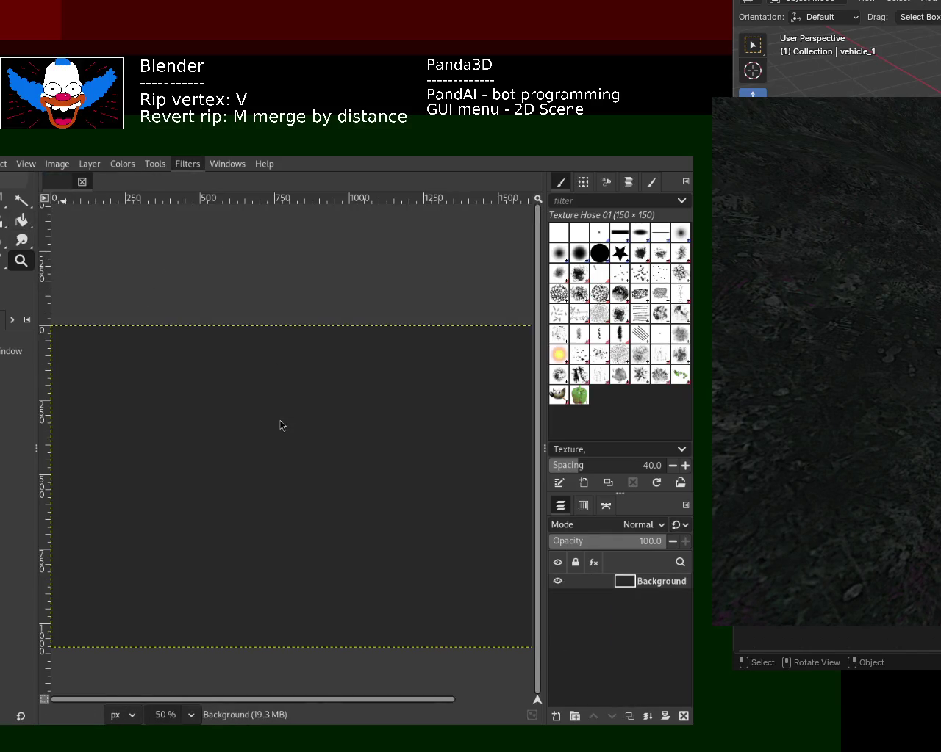
key("ctrl+f")
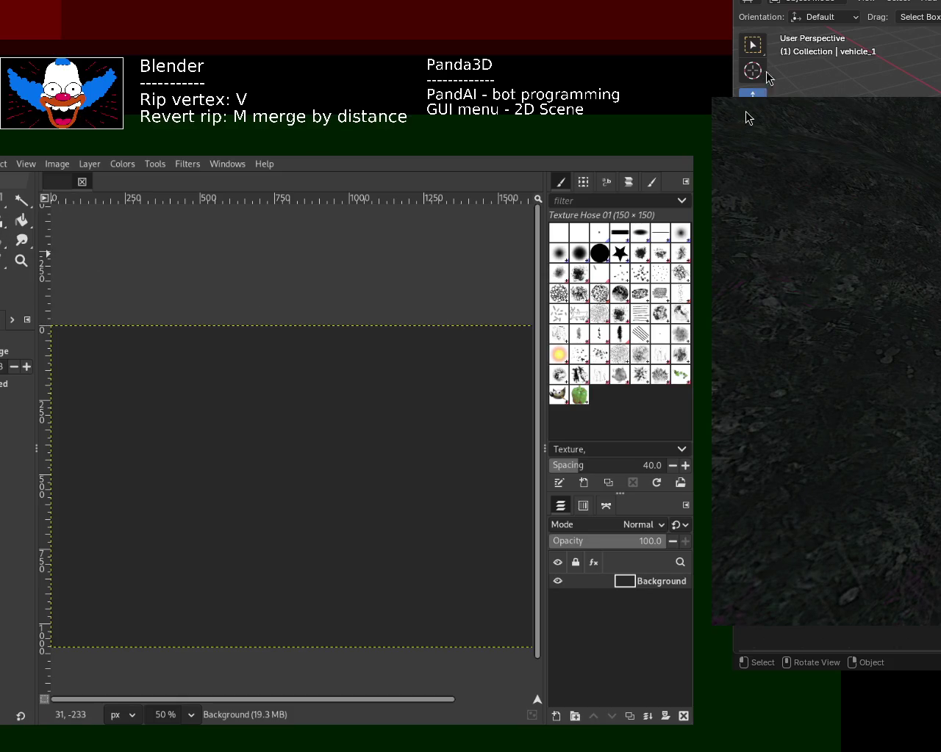
- Bucket-fill the dark canvas grey, render Solid Noise clouds, then open the purple image
left_click(21, 220)
left_click(168, 388)
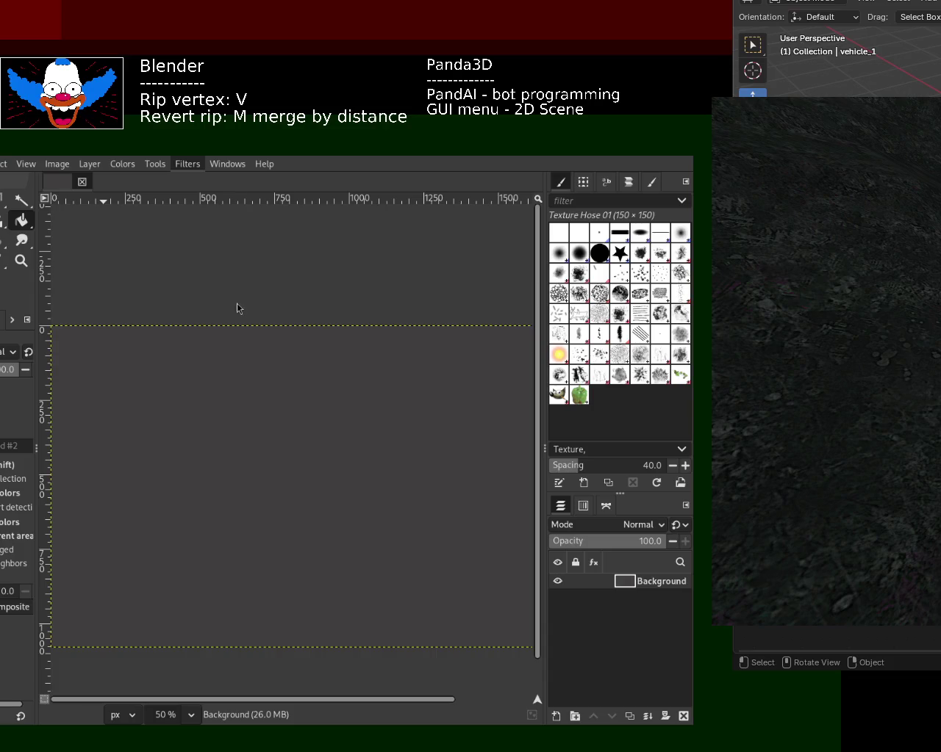
left_click(360, 335)
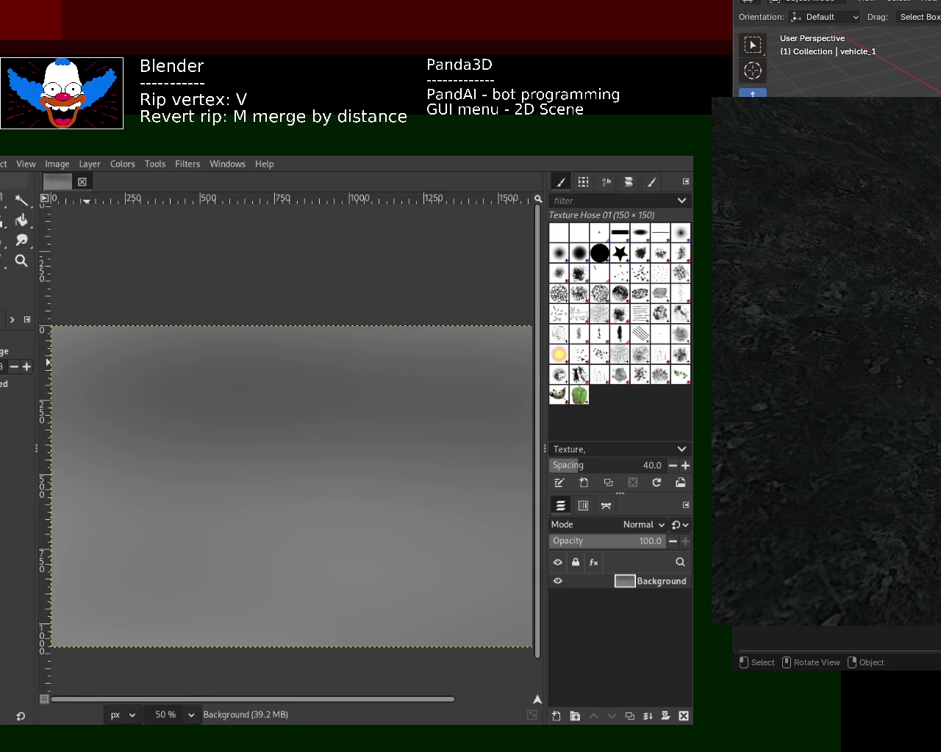
left_click(73, 189)
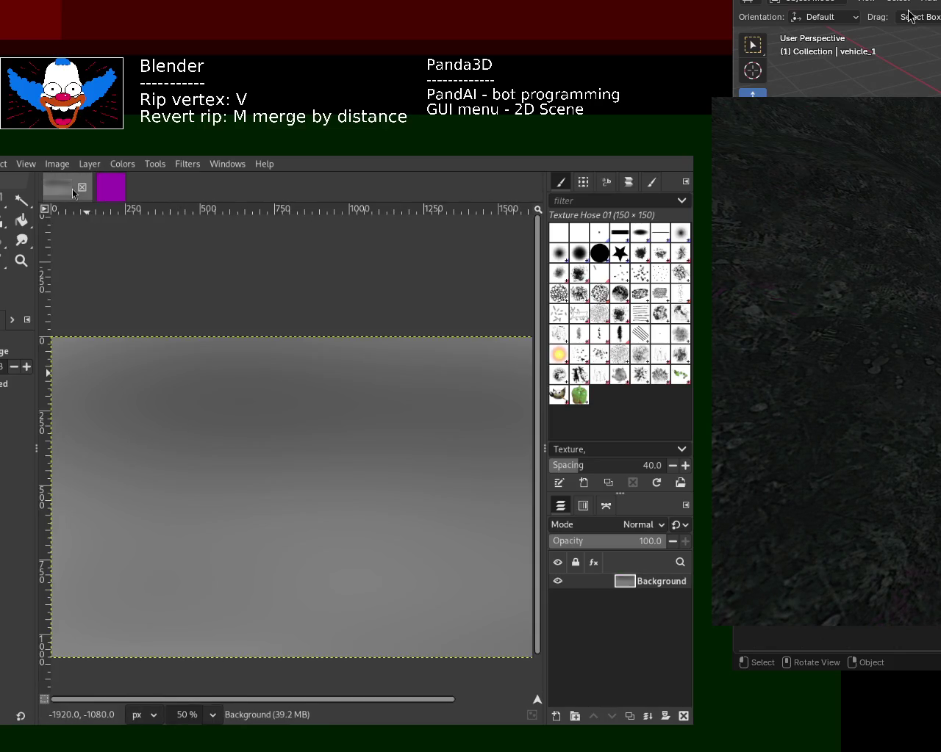
- Close the grey image and render grey Solid Noise clouds over the purple canvas, re-applying for grain
left_click(82, 187)
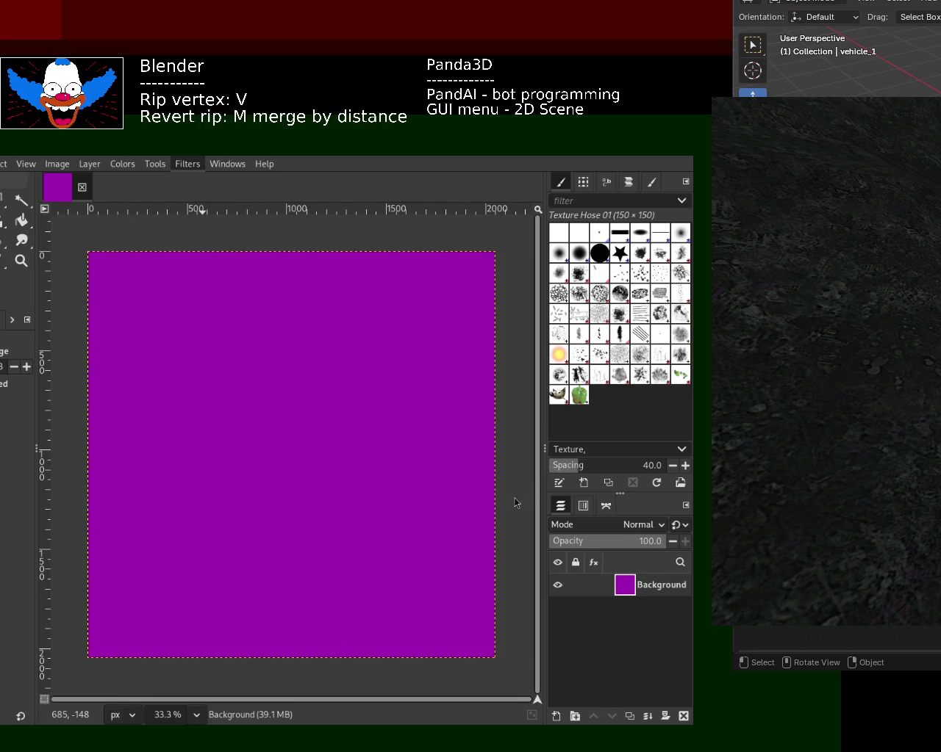
key("ctrl+f")
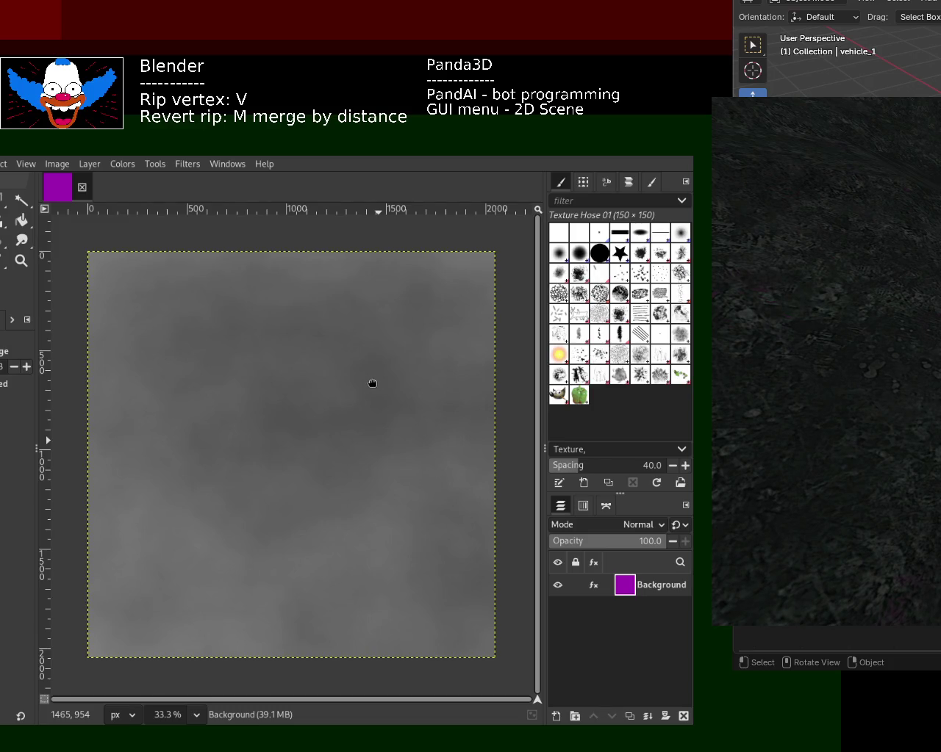
key("ctrl+z")
key("ctrl+z")
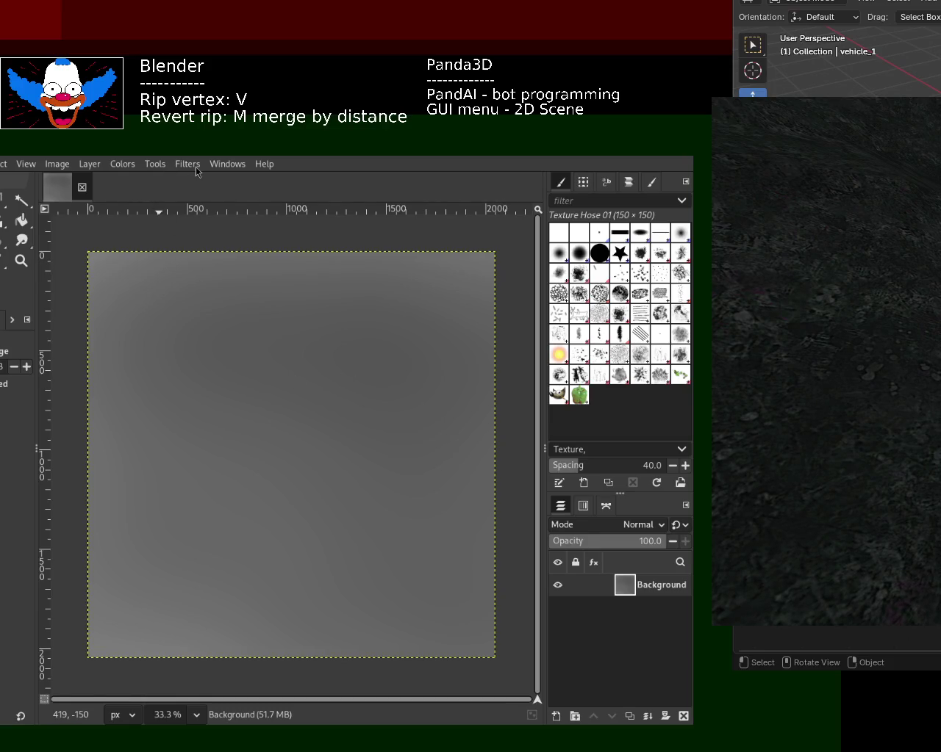
key("ctrl+comma")
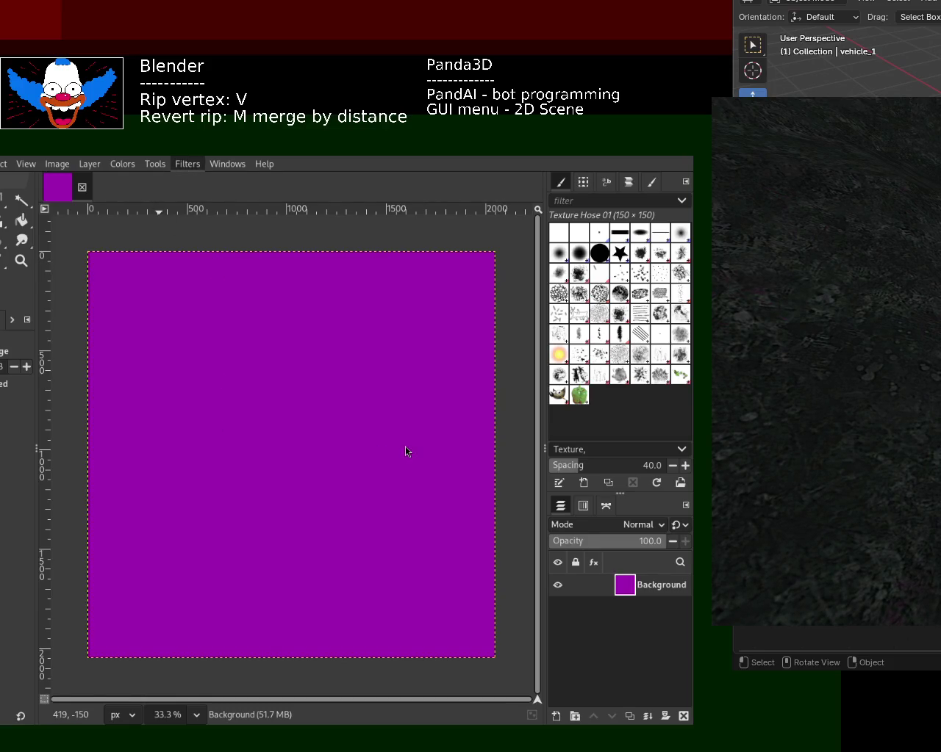
key("ctrl+f")
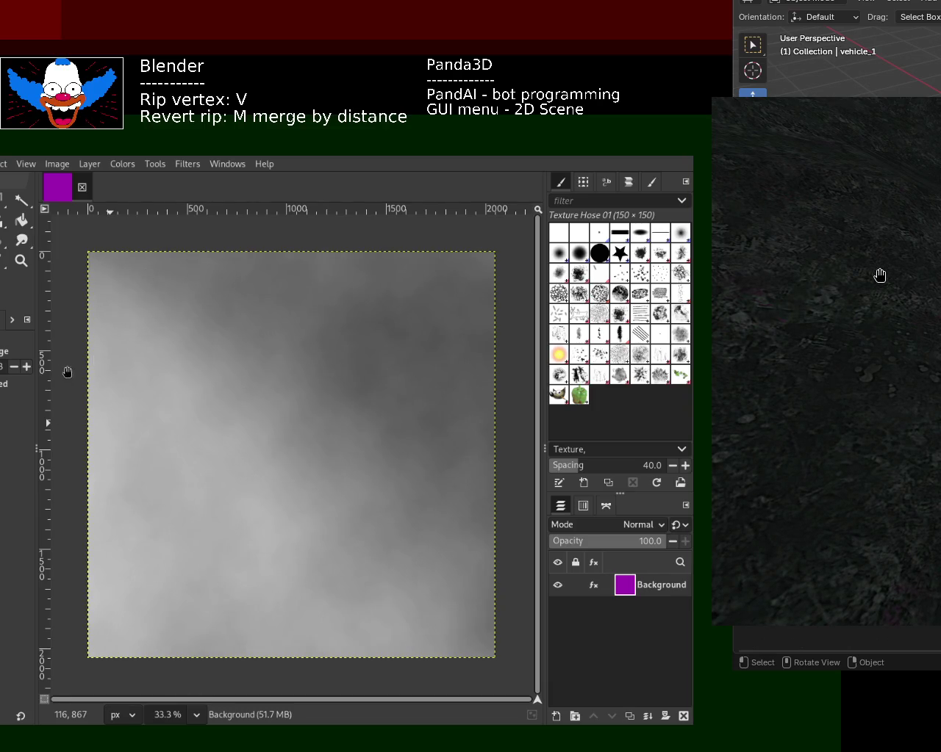
key("ctrl+f")
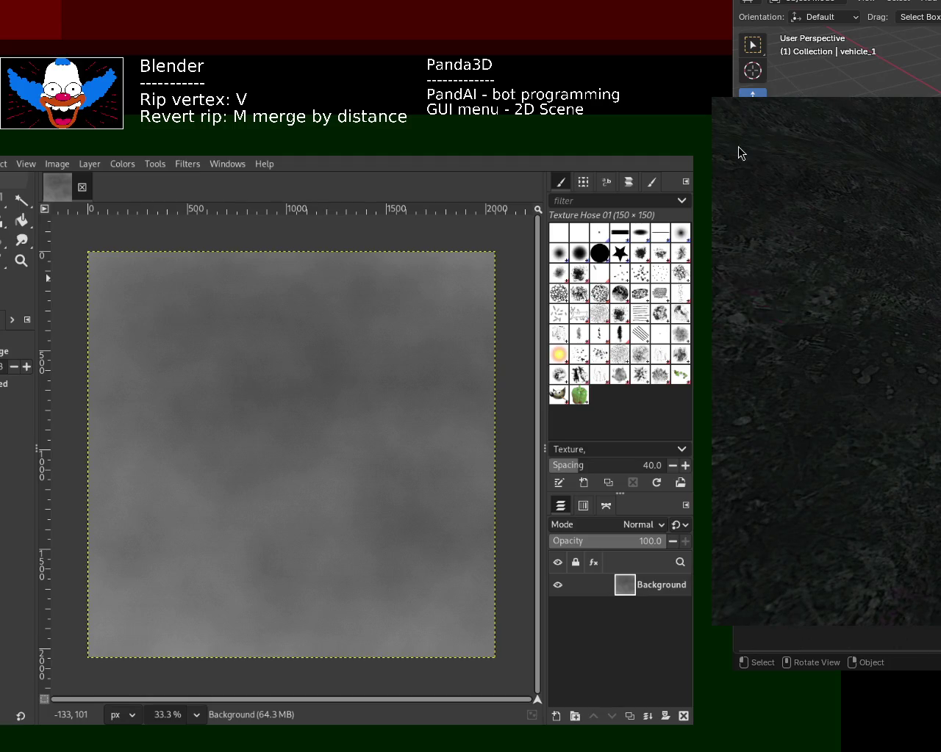
key("z")
left_click(213, 350)
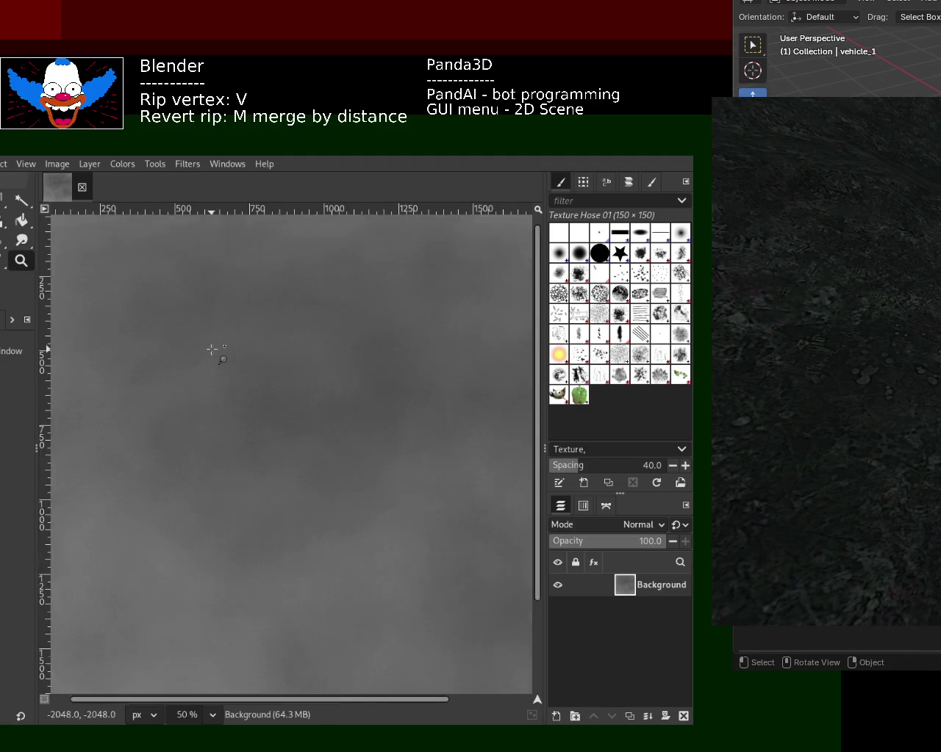
- Zoom in and out repeatedly to inspect the cloud noise detail
key("minus")
key("minus")
key("minus")
key("minus")
key("minus")
key("minus")
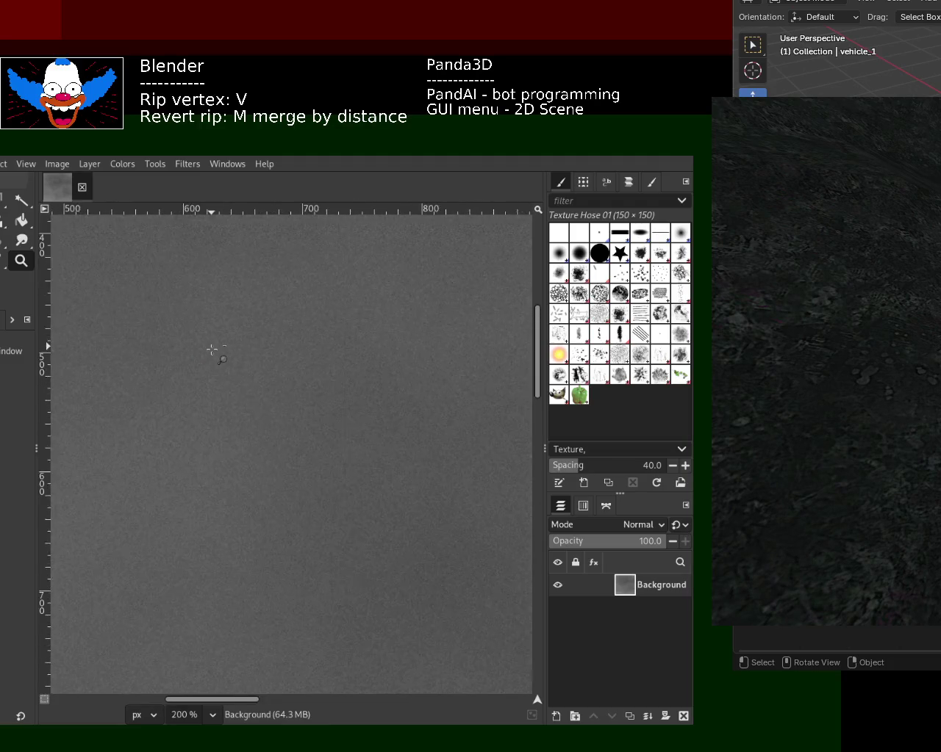
key("plus")
key("plus")
key("plus")
key("plus")
key("plus")
scroll(220, 507, "down", 2)
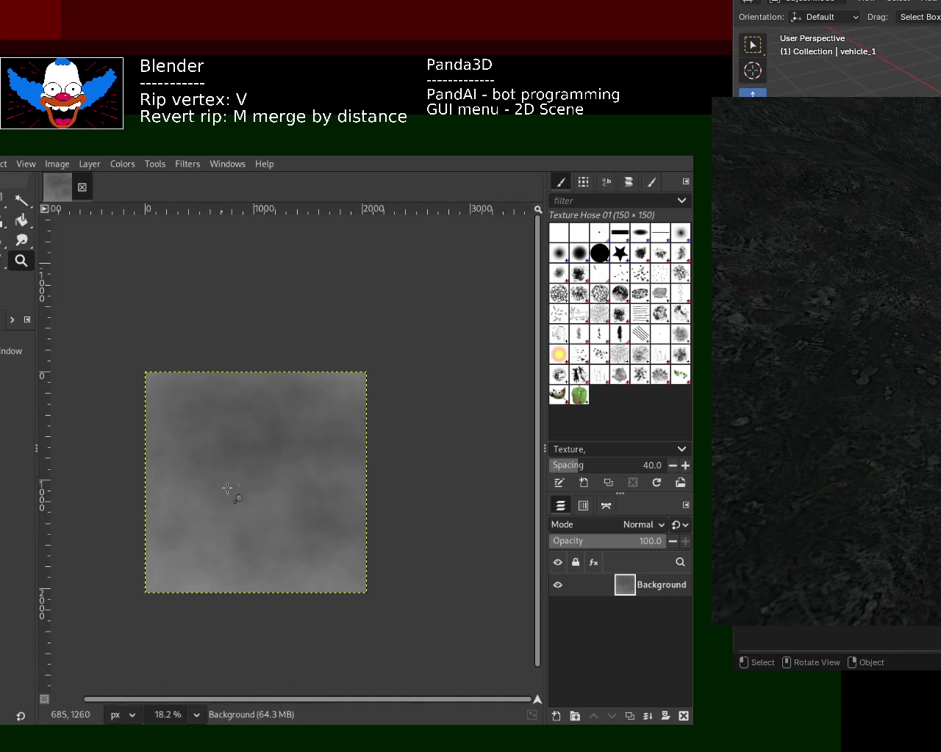
scroll(269, 462, "up", 2)
scroll(294, 411, "up", 1)
scroll(263, 445, "down", 2)
scroll(265, 446, "up", 2)
scroll(286, 380, "down", 1)
scroll(302, 441, "up", 1)
scroll(301, 461, "down", 1)
scroll(302, 462, "up", 1)
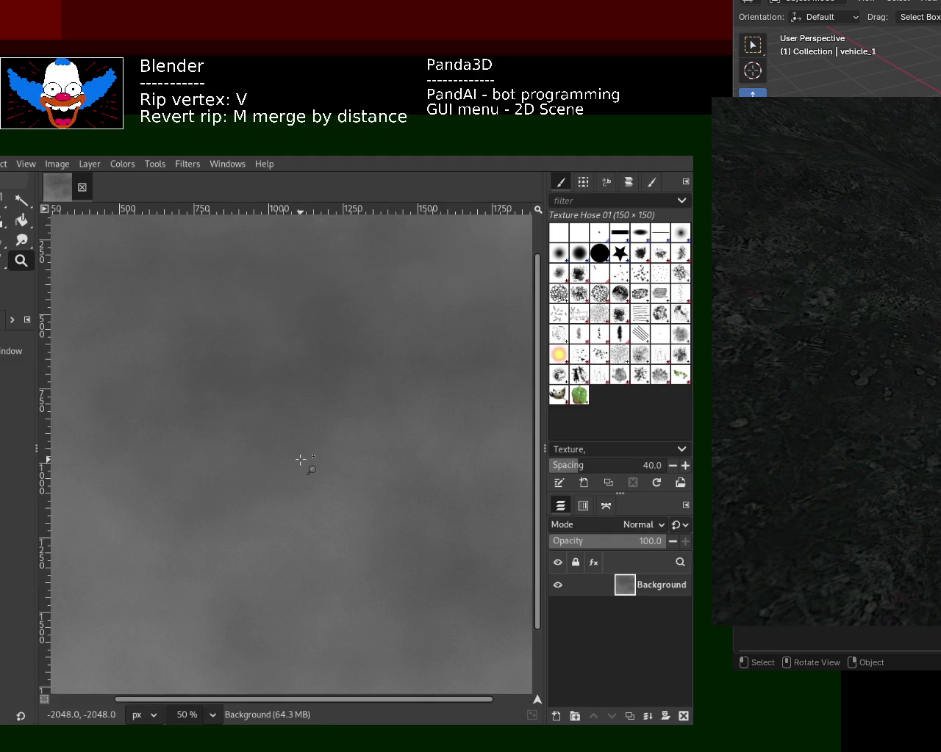
scroll(335, 360, "down", 1)
scroll(310, 379, "up", 1)
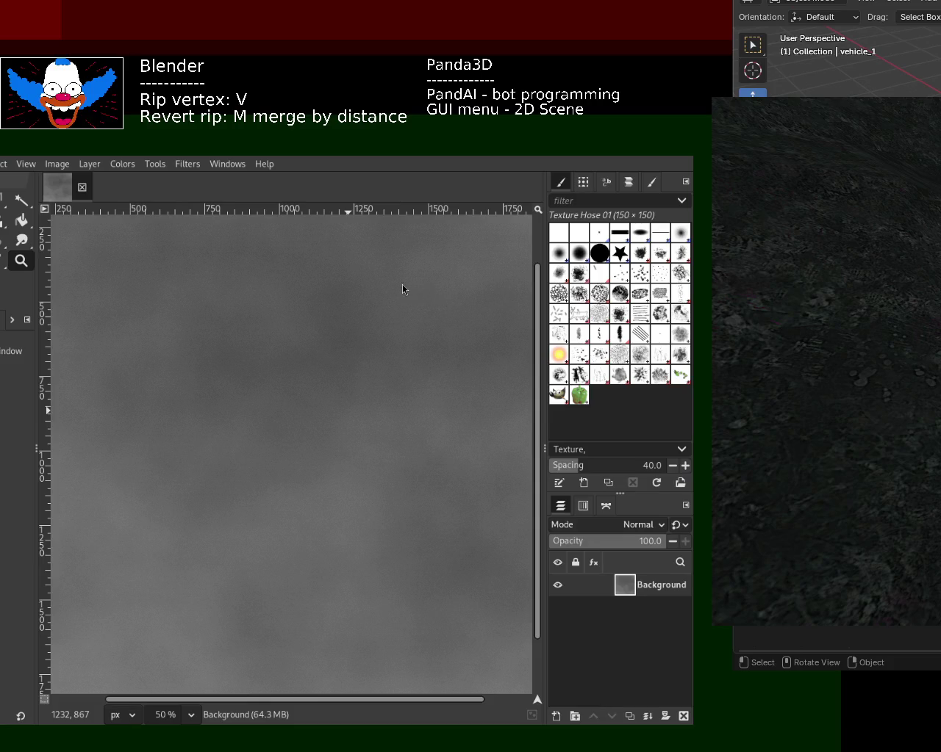
- Reposition the GIMP window and maximize it to fill the screen
left_click_drag(546, 328, 545, 346)
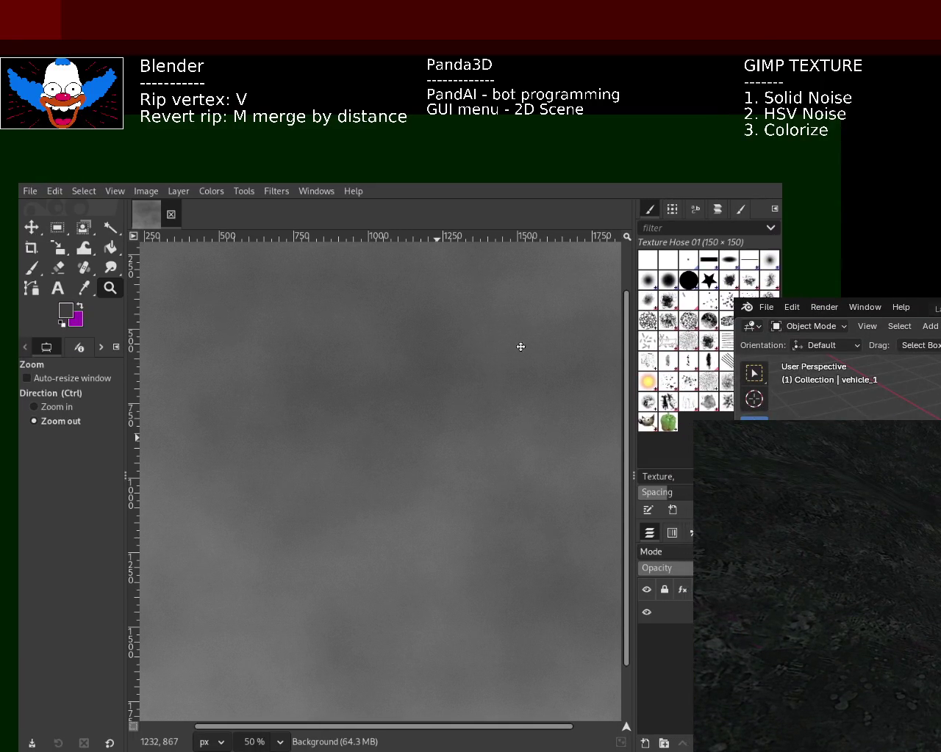
left_click_drag(545, 345, 499, 347)
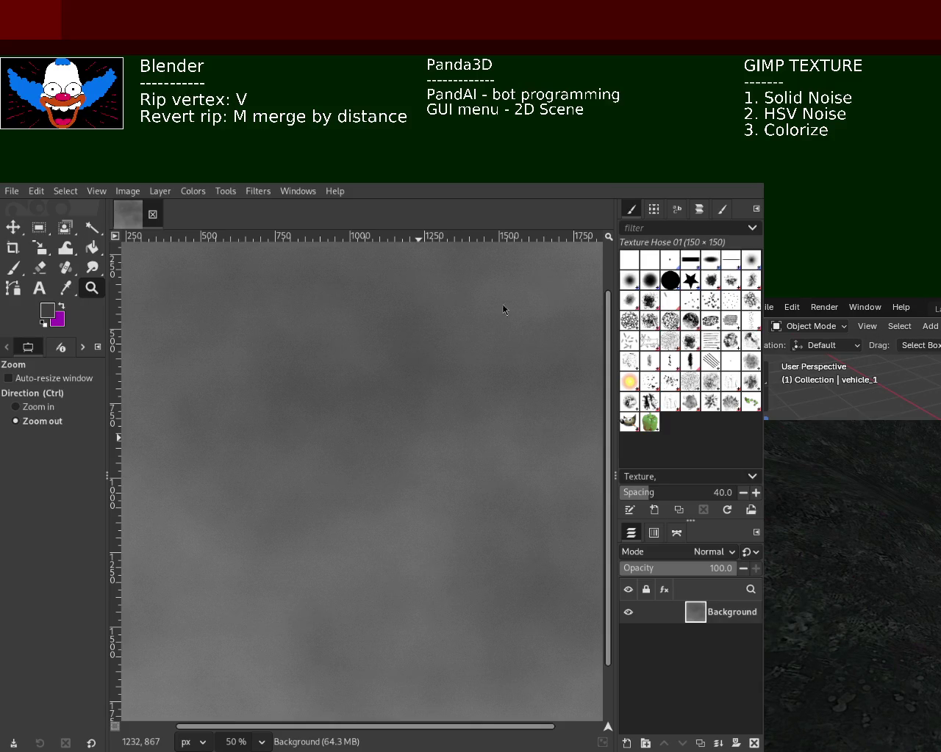
key("super+Up")
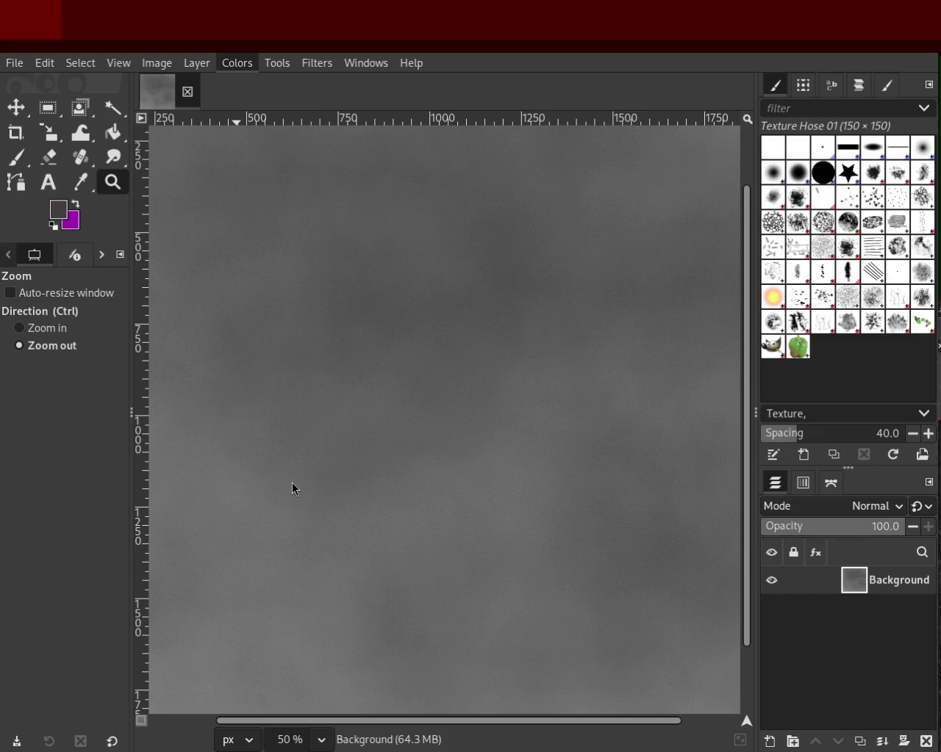
- Colorize the cloud texture, tuning hue and lightness from teal to a very dark red
key("ctrl+f")
key("ctrl+f")
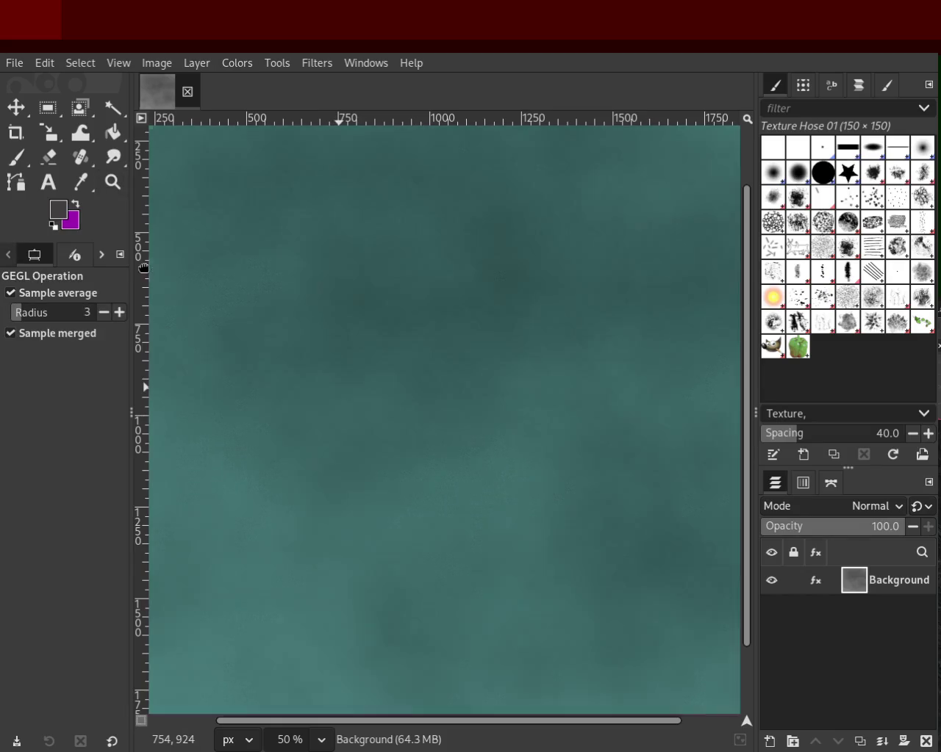
key("ctrl+f")
key("ctrl+f")
key("ctrl+f")
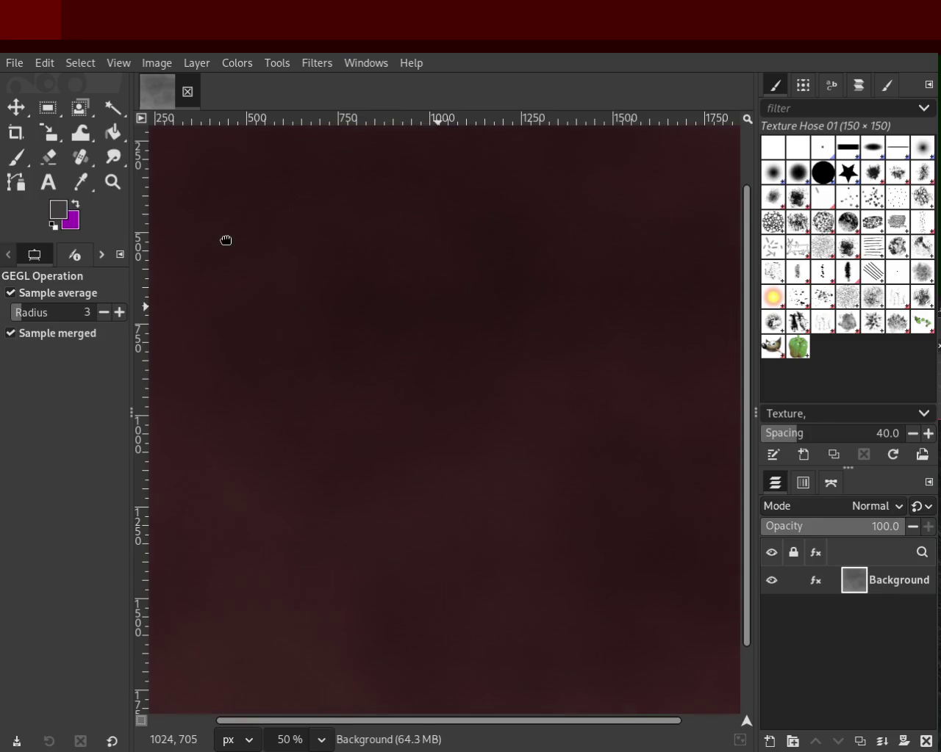
key("ctrl+f")
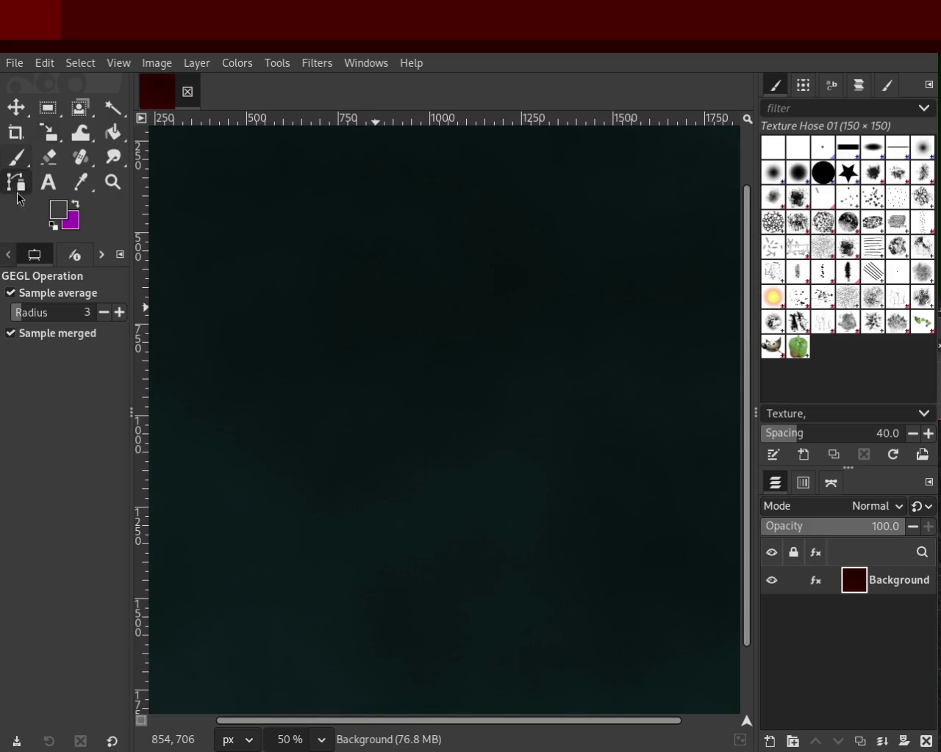
key("ctrl+z")
key("z")
left_click(355, 294, "ctrl")
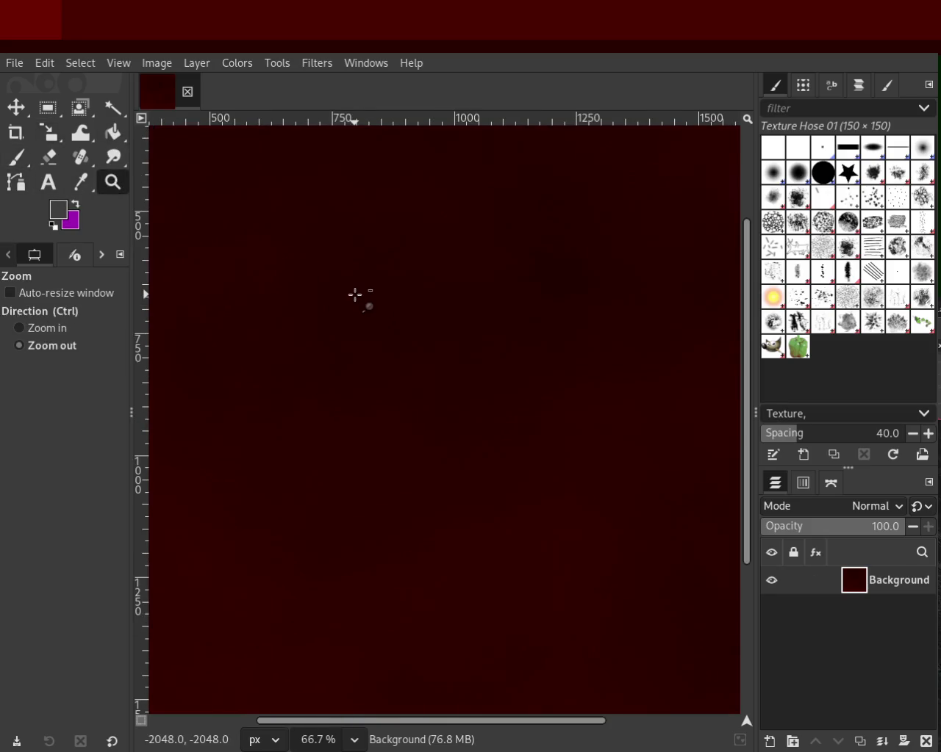
- Zoom to fit the whole texture and undo the dark red Colorize, restoring the grey clouds
left_click(353, 283, "ctrl")
left_click(353, 273, "ctrl")
left_click(353, 271, "ctrl")
left_click(360, 320)
double_click(360, 325)
left_click(397, 426, "ctrl")
left_click(396, 426, "ctrl")
left_click(376, 297)
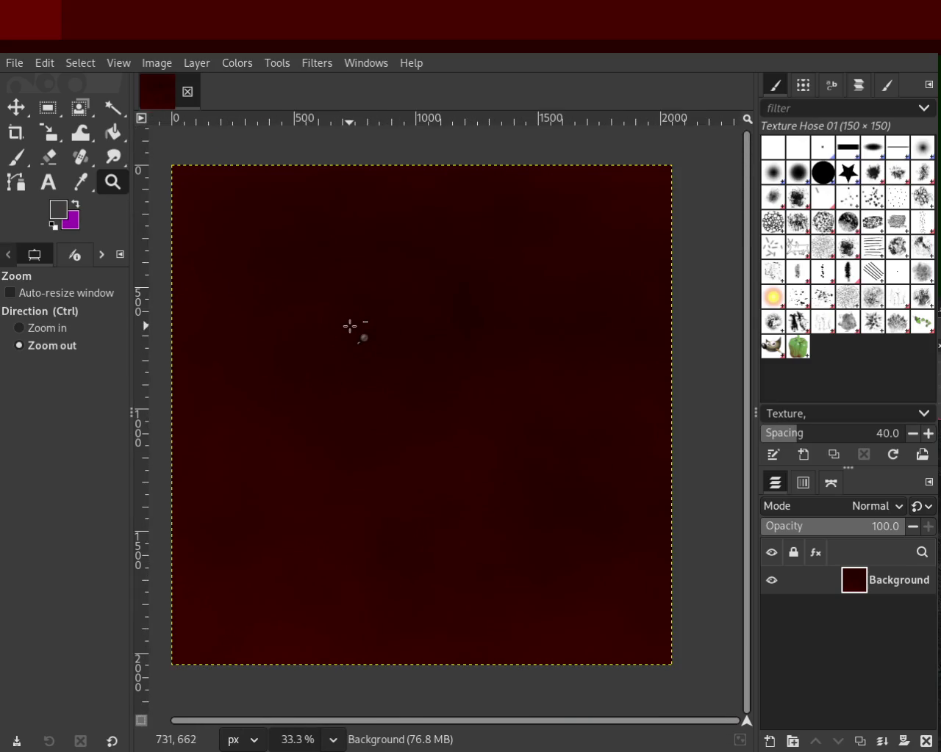
key("ctrl+z")
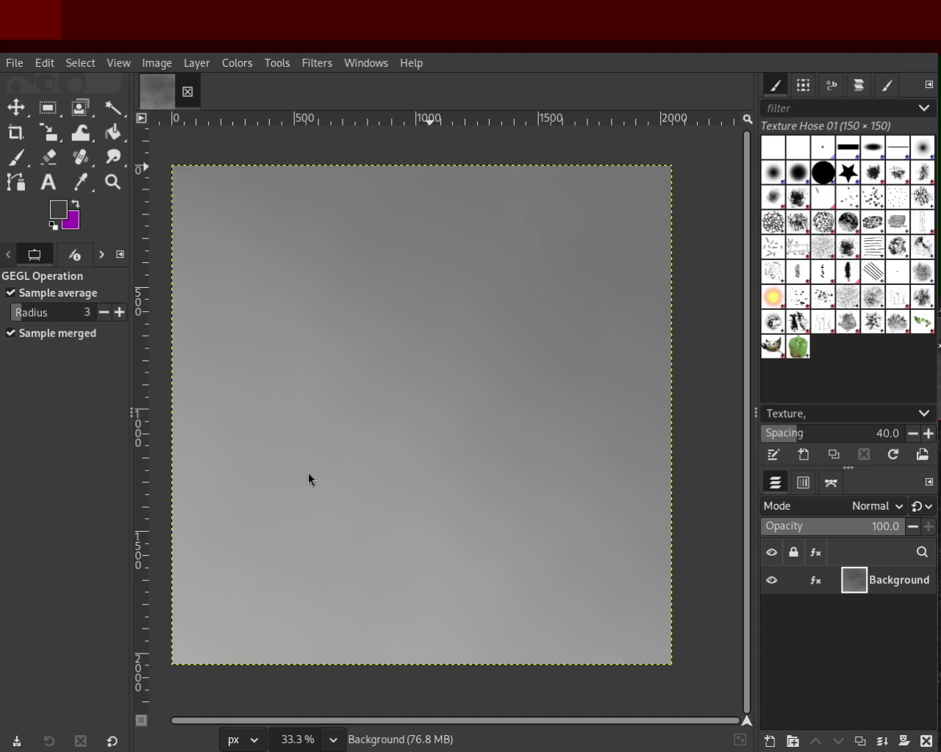
key("ctrl+z")
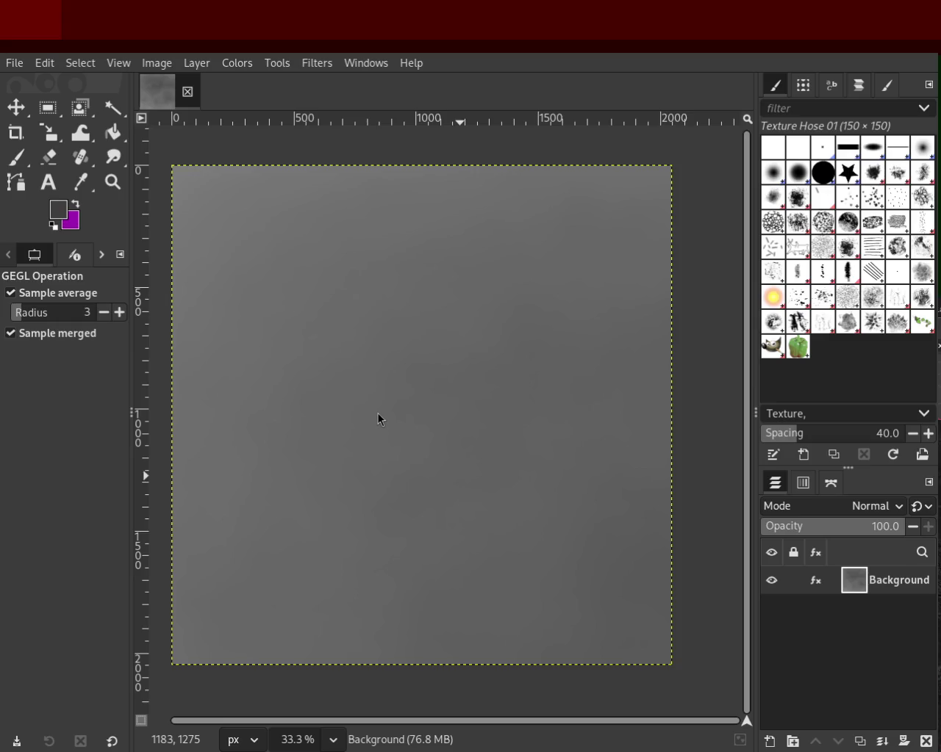
- Toggle undo and redo to compare the lighter and darker grey cloud textures
key("ctrl+y")
key("ctrl+z")
key("ctrl+y")
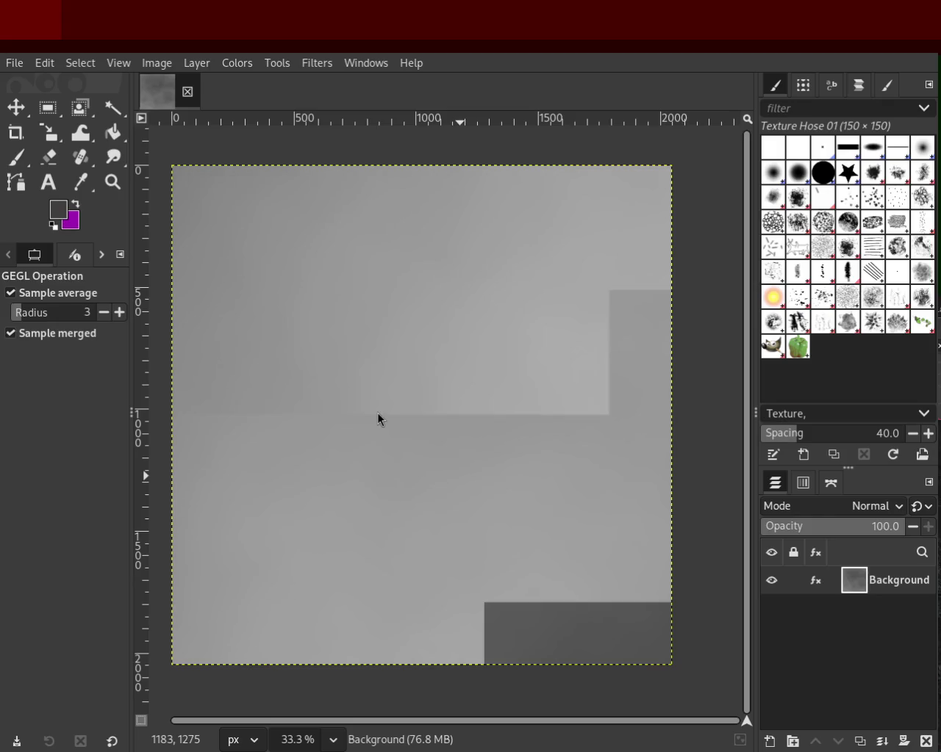
key("ctrl+z")
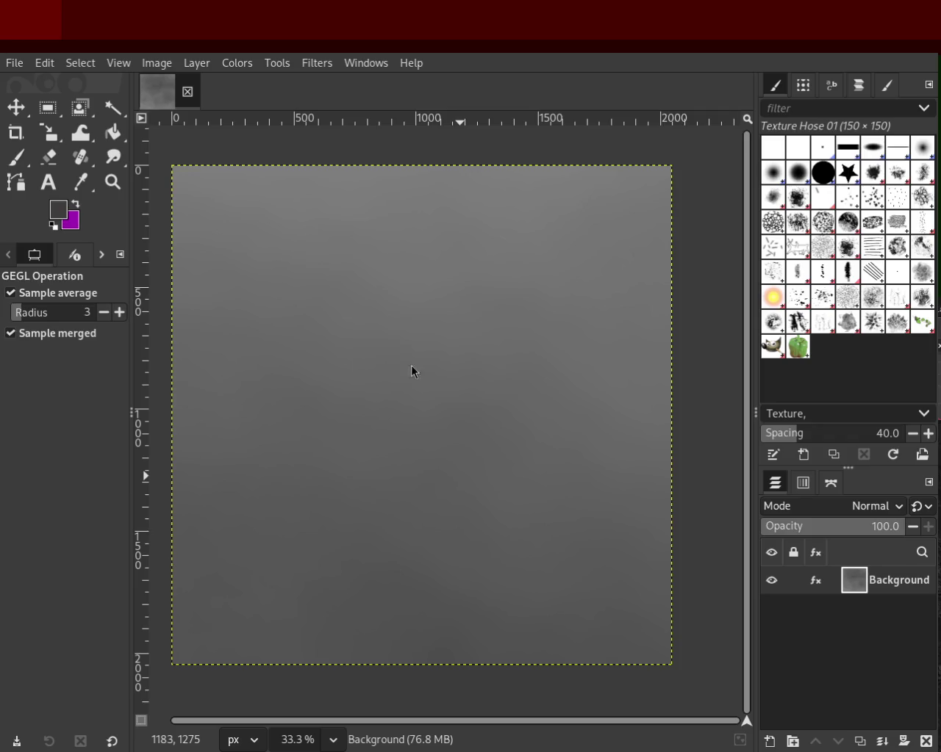
key("ctrl+y")
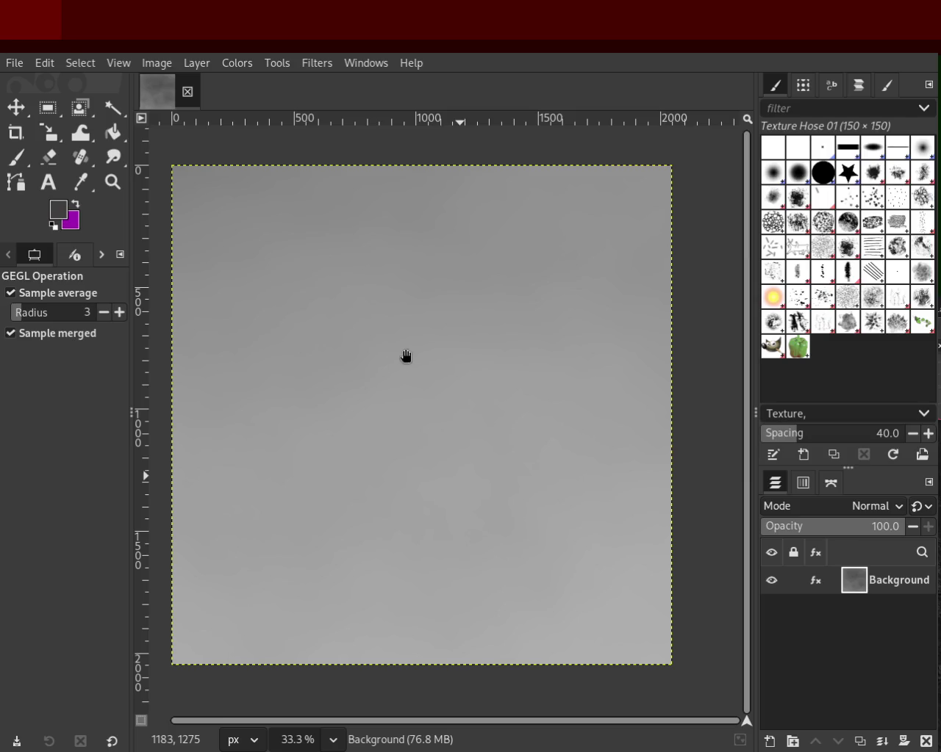
key("ctrl+z")
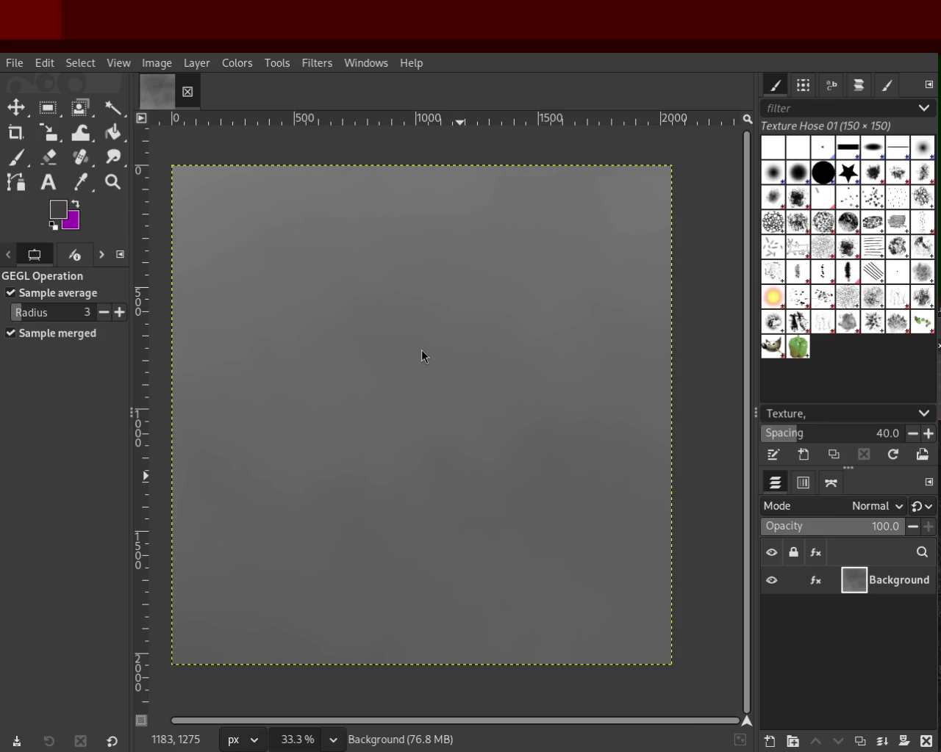
key("ctrl+y")
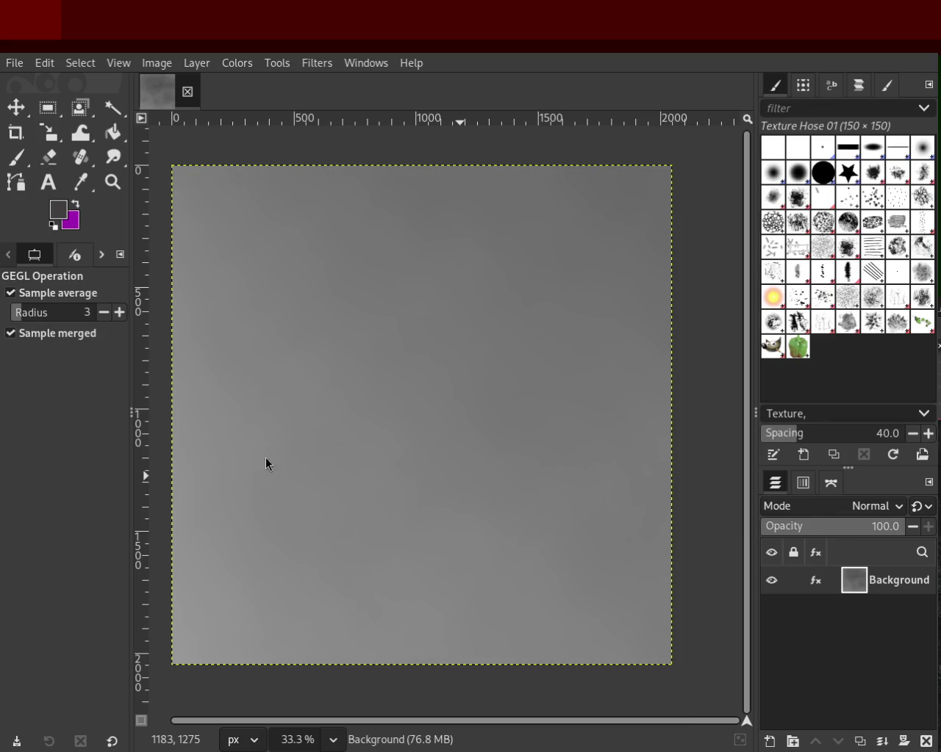
key("ctrl+z")
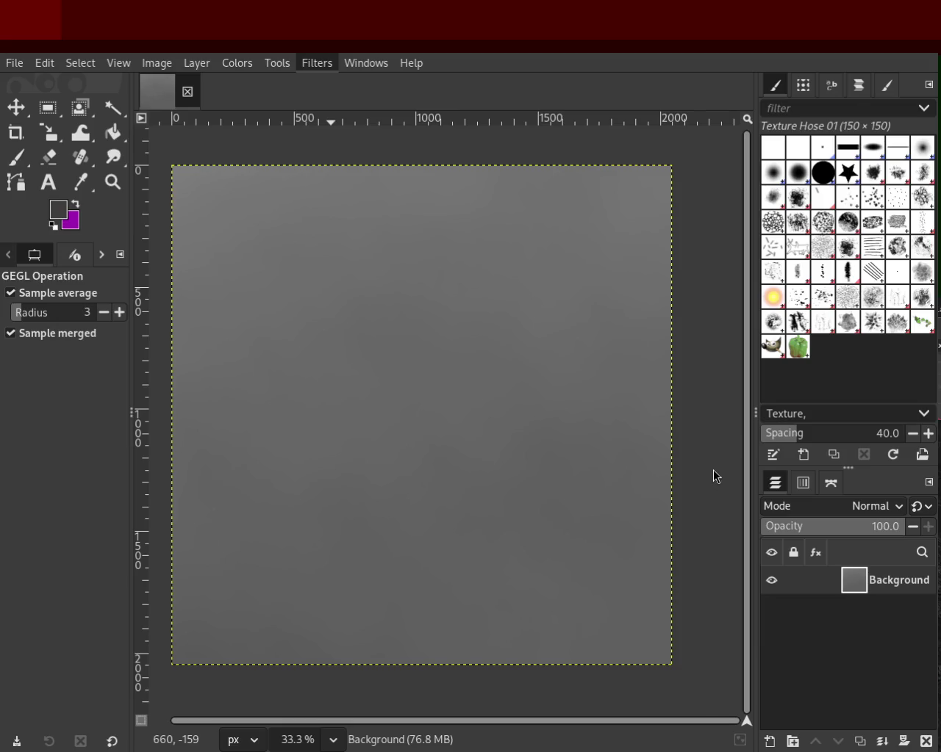
- Re-render several cloud noise variations, then Colorize the texture dark red
key("ctrl+f")
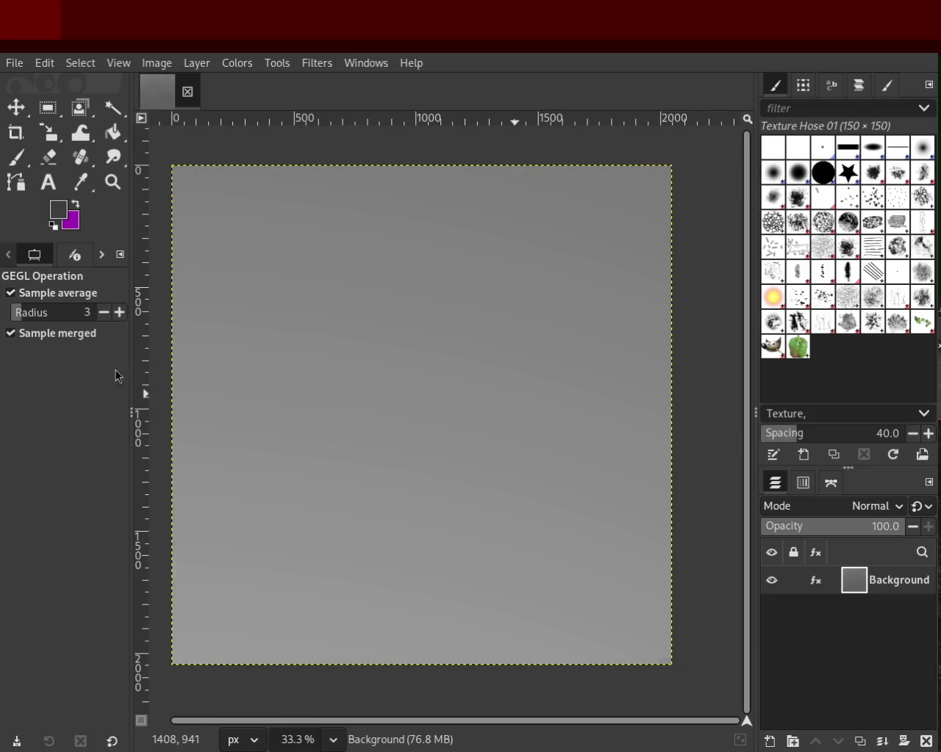
key("ctrl+f")
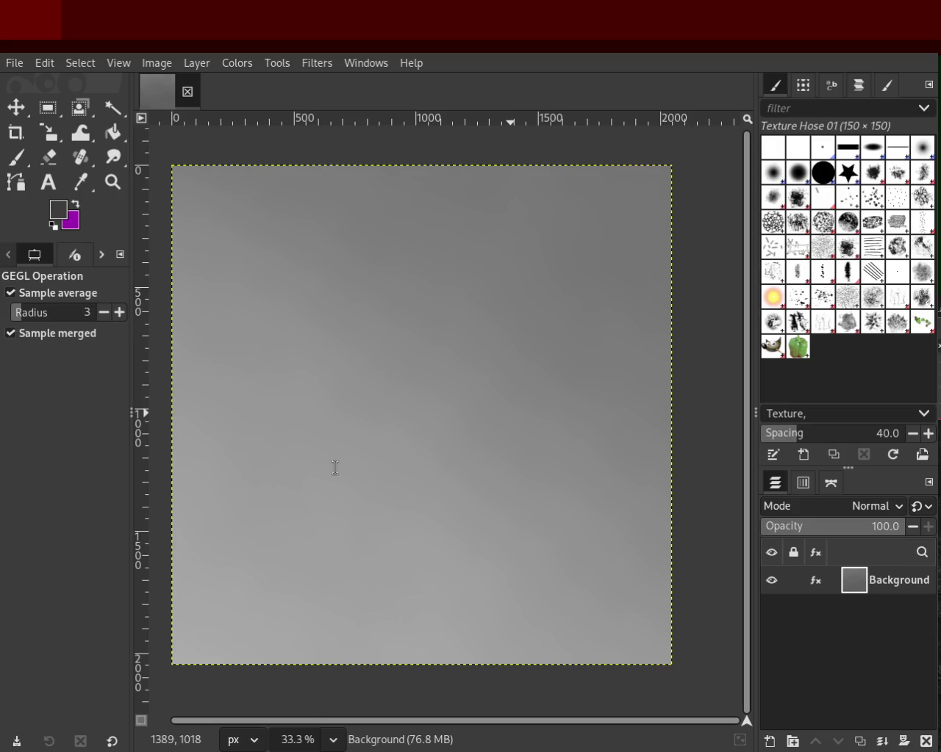
key("ctrl+f")
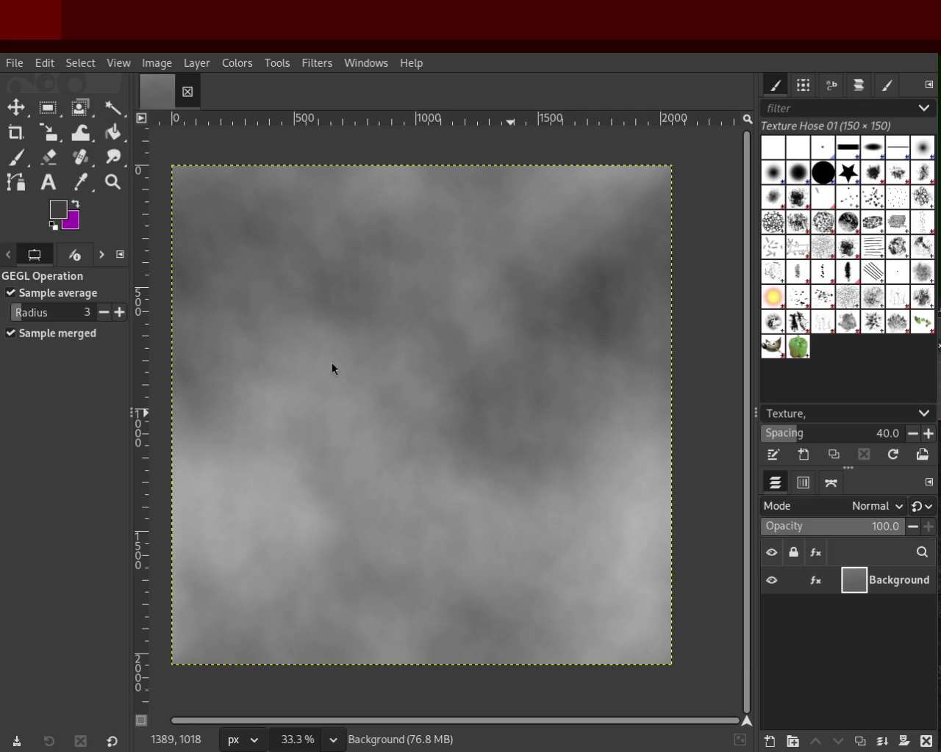
key("ctrl+f")
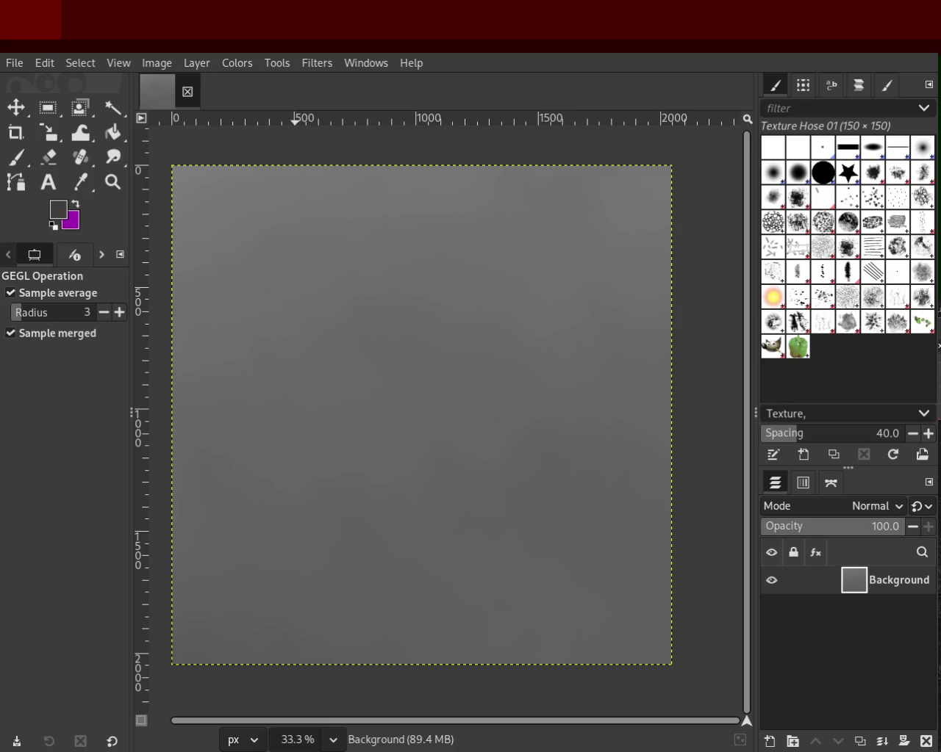
left_click(229, 67)
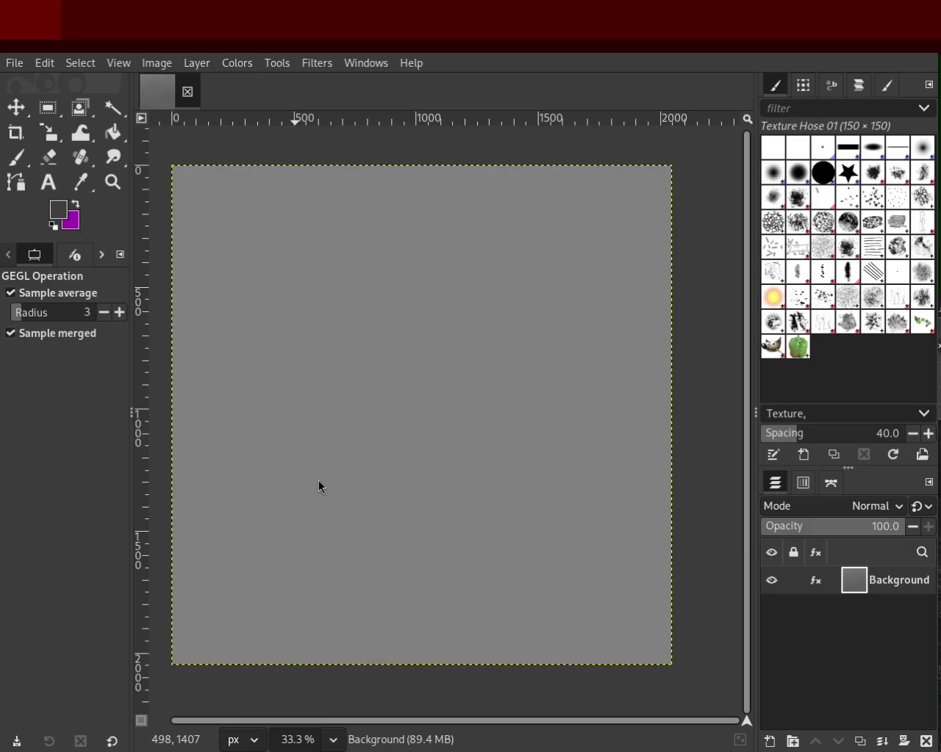
left_click(199, 417)
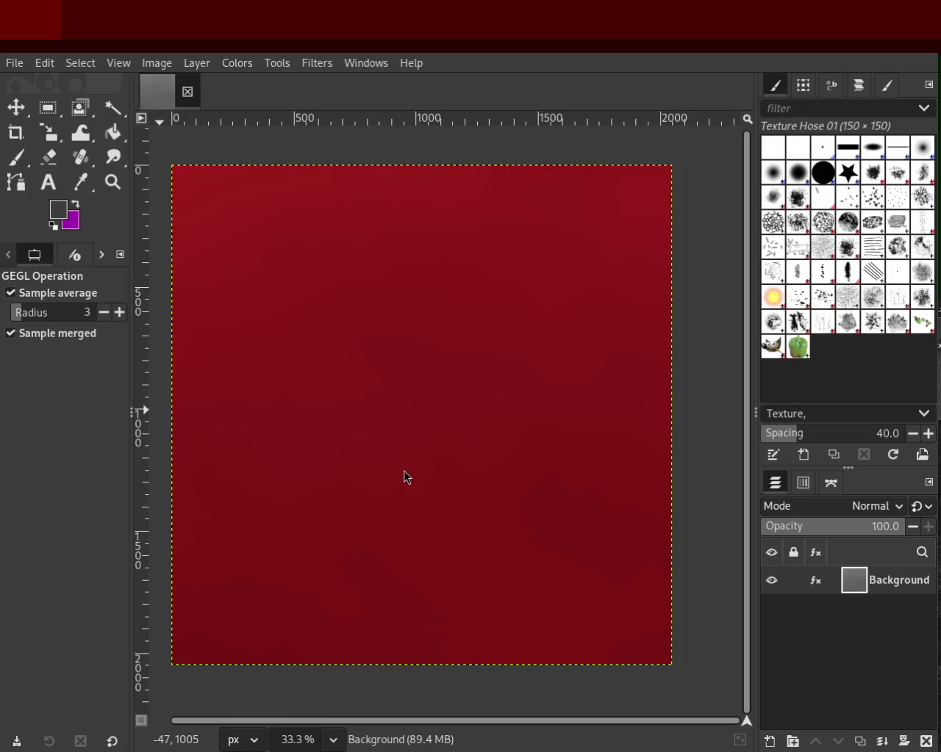
- Shift the texture's hue in Hue-Saturation from red through blue to deep green
key("ctrl+z")
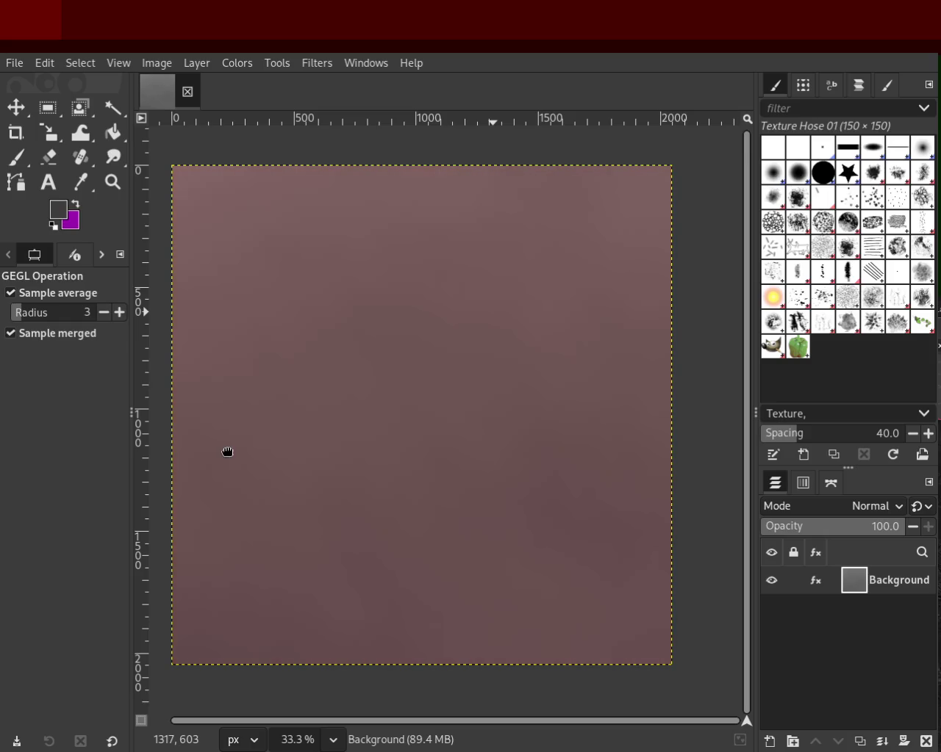
left_click_drag(227, 452, 435, 453)
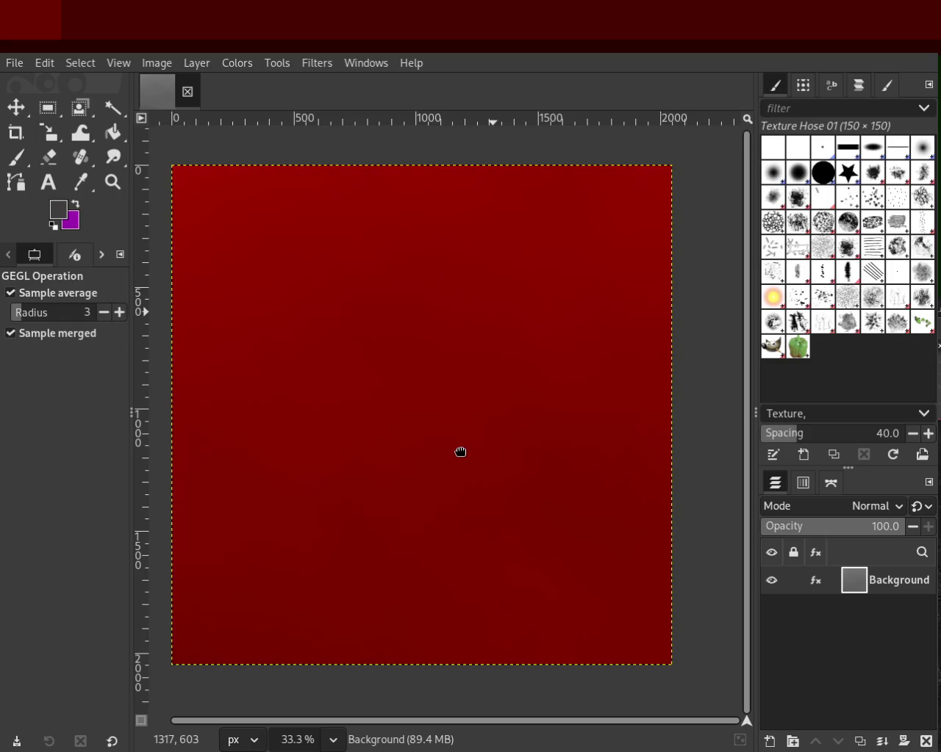
mouse_move(435, 453)
left_mouse_down()
mouse_move(358, 451)
mouse_move(449, 449)
left_mouse_up()
key("Escape")
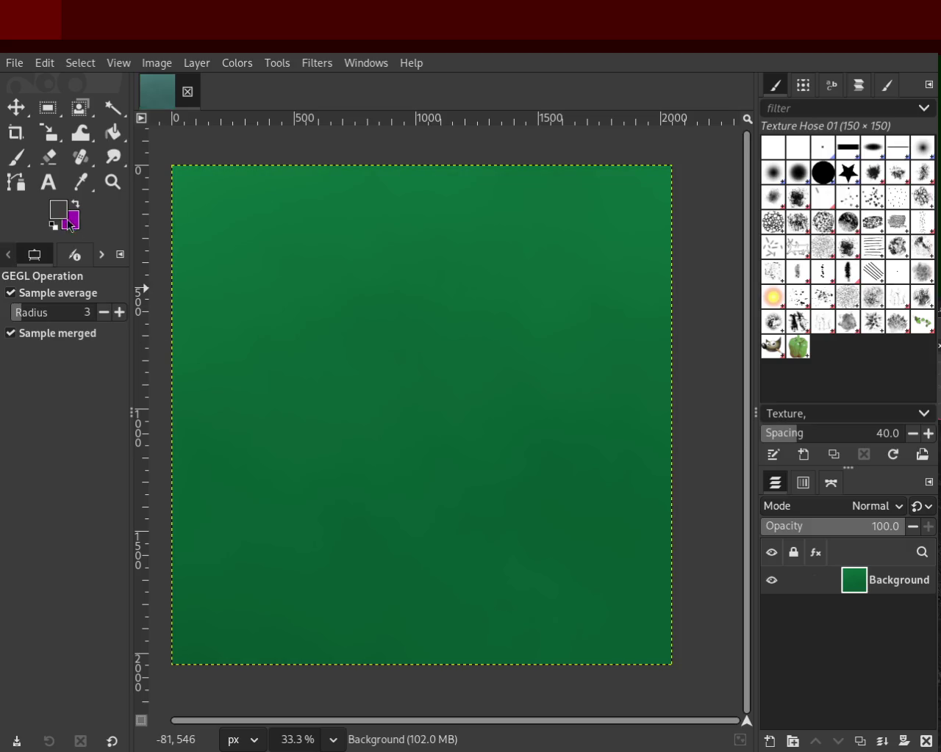
left_click(112, 182)
left_click(403, 288)
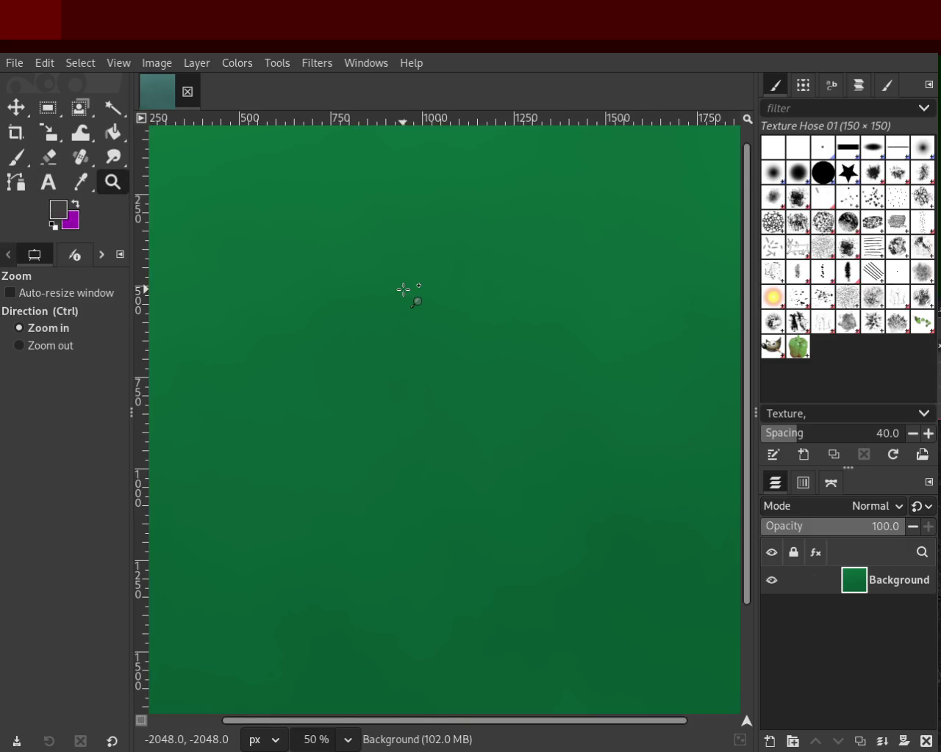
left_click(403, 290)
left_click(404, 290)
left_click(403, 290, "ctrl")
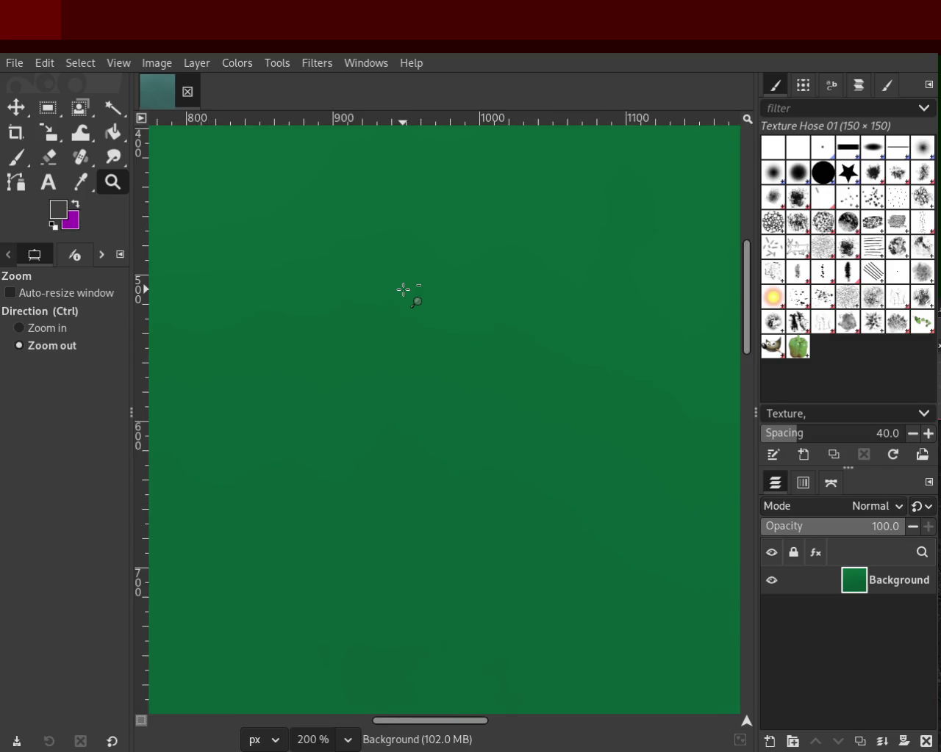
left_click(403, 290, "ctrl")
left_click(403, 290, "ctrl")
left_click(372, 343)
left_click(378, 426)
left_click(427, 296)
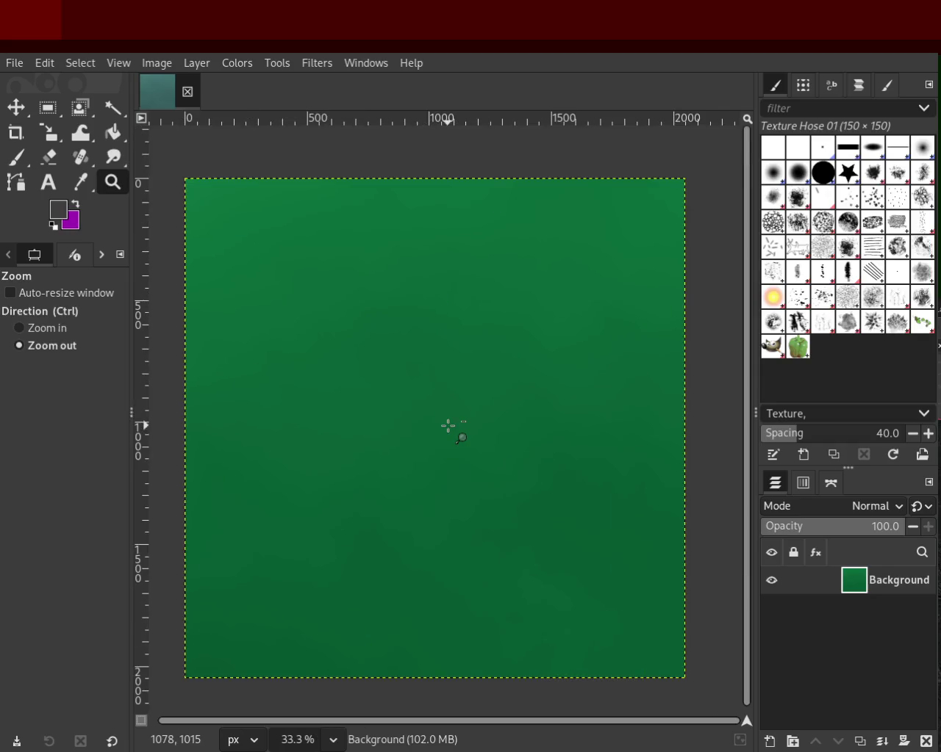
left_click(448, 426, "ctrl")
left_click(482, 471, "ctrl")
left_click(495, 531)
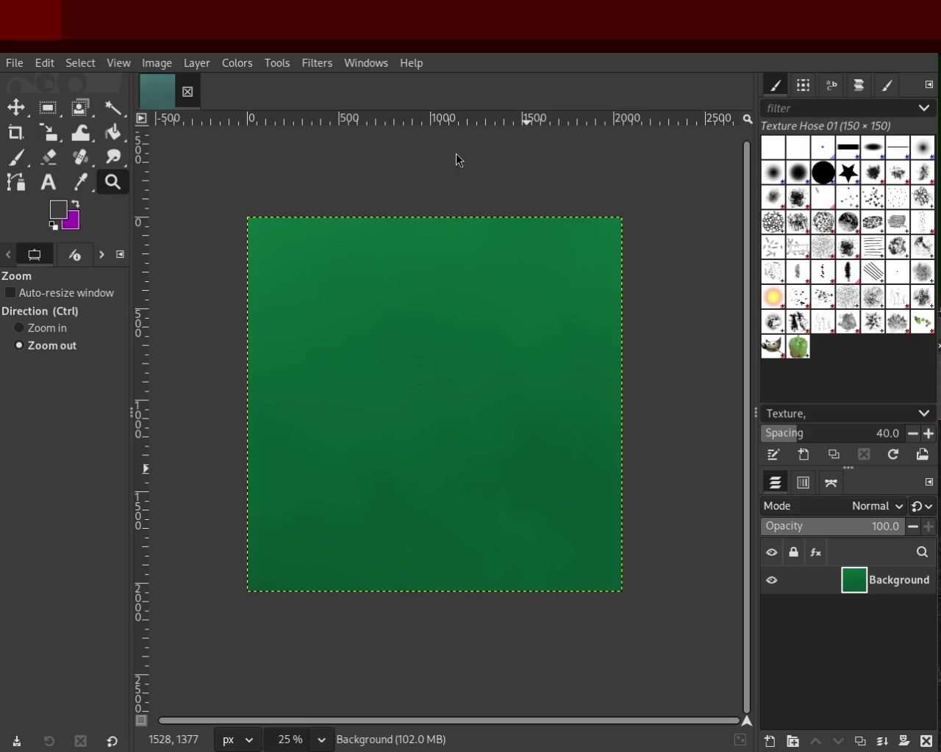
- Delete the Background layer, add a new layer, bucket-fill it red, and apply HSV Noise
left_click(926, 740)
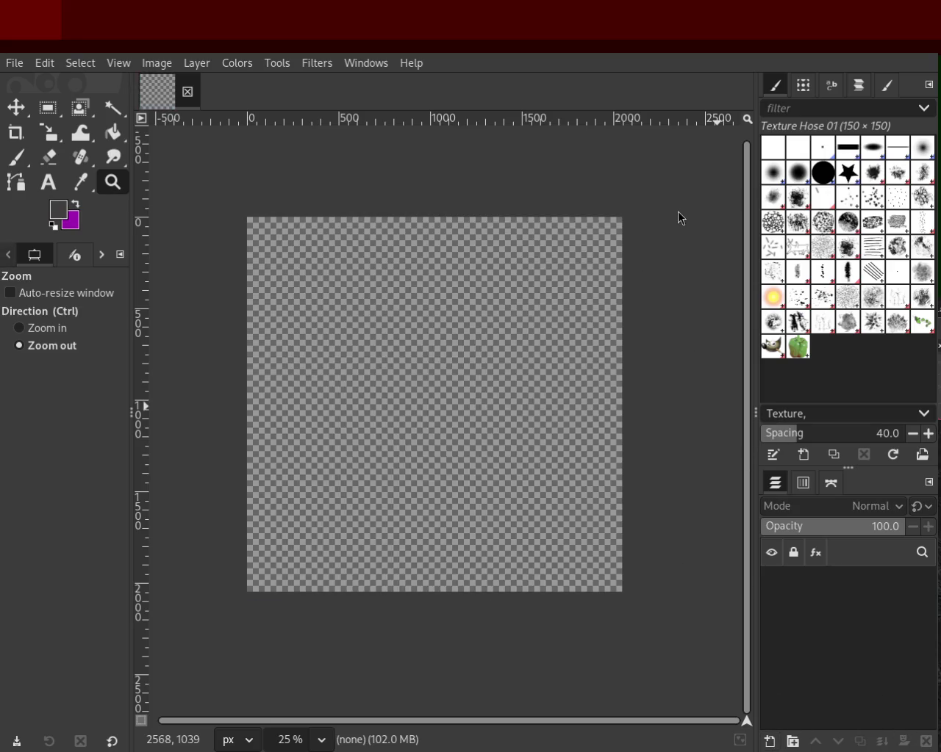
key("ctrl+shift+n")
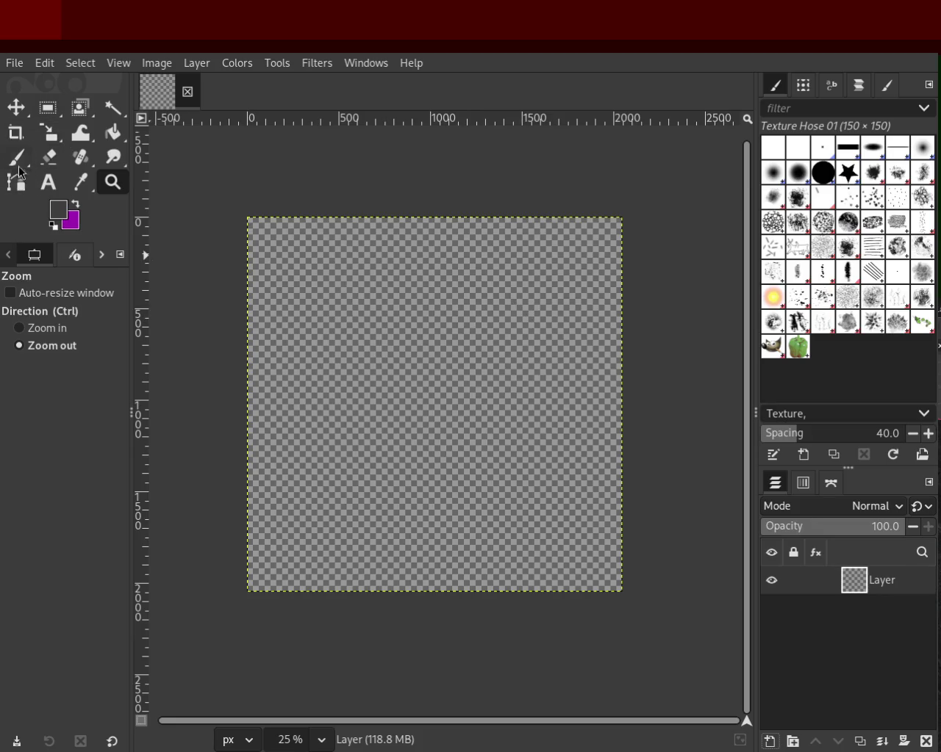
left_click(116, 138)
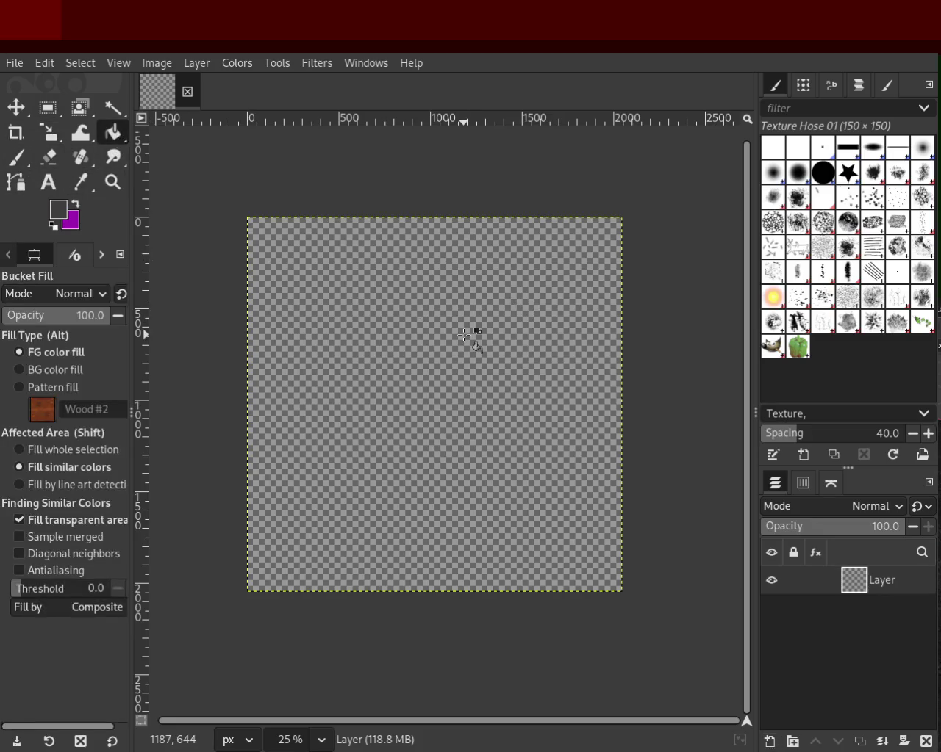
left_click(470, 332)
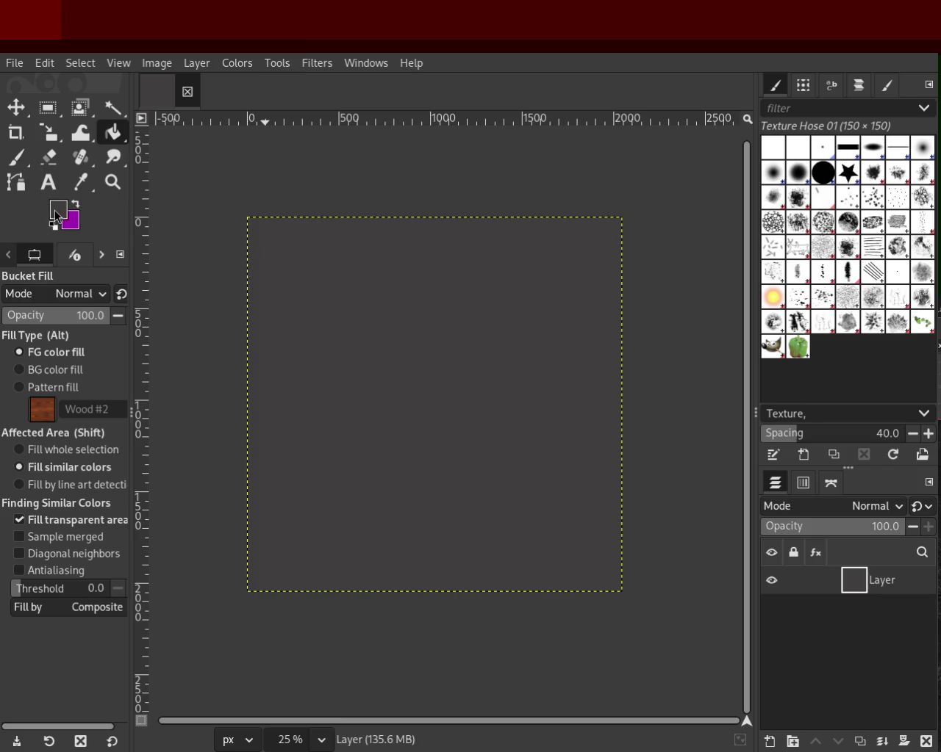
left_click(283, 470, "ctrl")
left_click(392, 371)
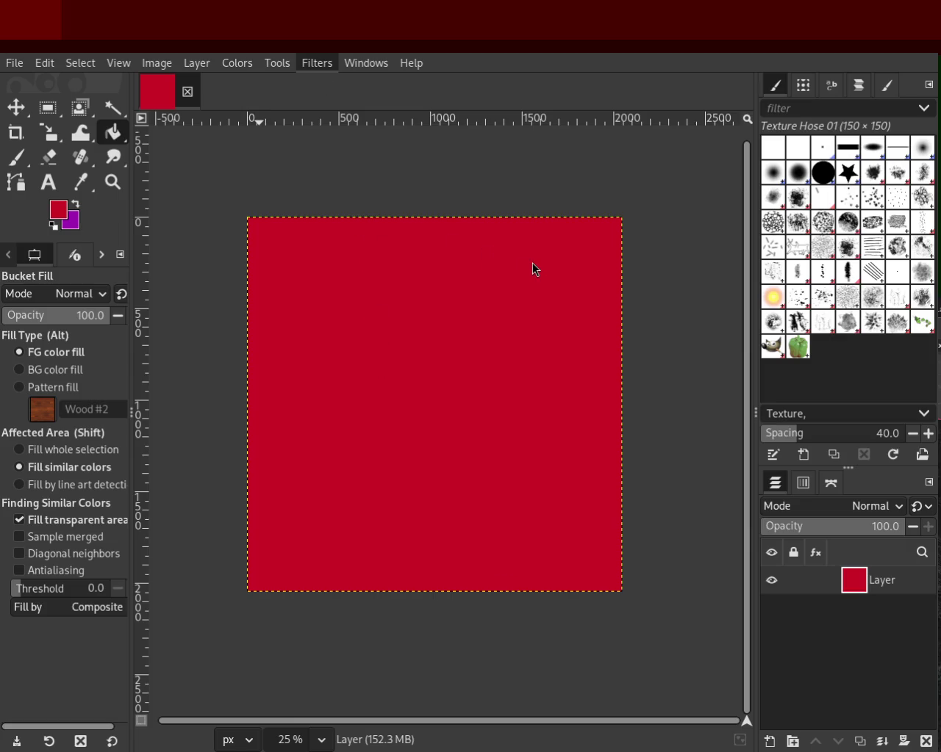
key("ctrl+f")
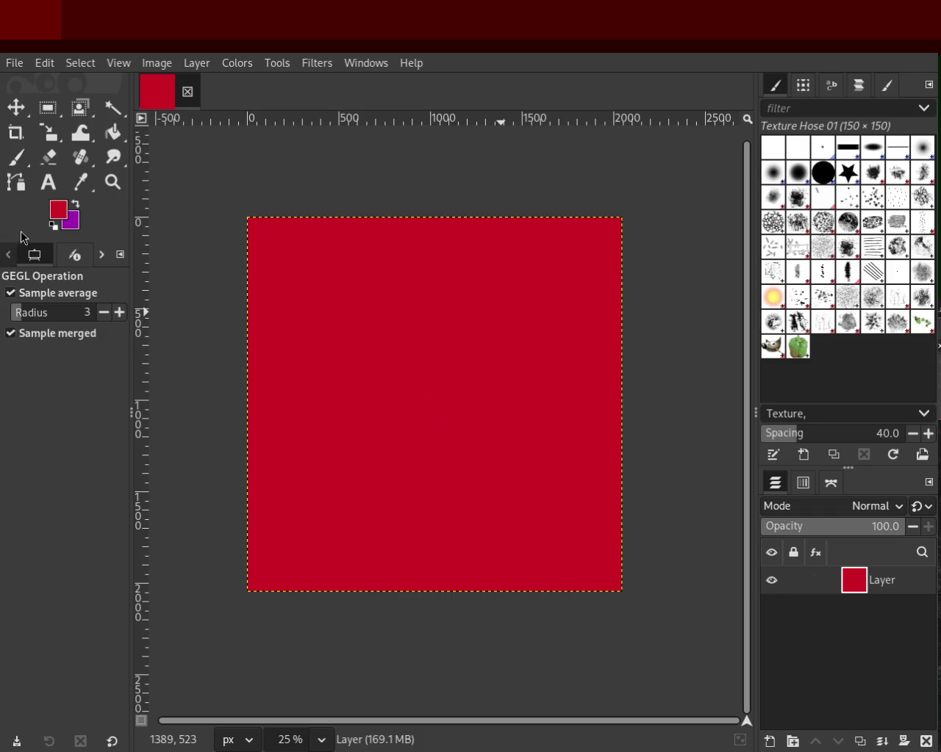
left_click(111, 184)
left_click(436, 334)
scroll(436, 334, "up", 3)
scroll(437, 334, "up", 3)
scroll(437, 334, "up", 3)
scroll(436, 335, "up", 2)
scroll(436, 334, "down", 2)
scroll(436, 335, "down", 3)
scroll(437, 334, "down", 3)
scroll(434, 345, "down", 2)
scroll(431, 361, "down", 1)
scroll(405, 426, "down", 2)
scroll(401, 425, "up", 3)
scroll(402, 426, "up", 2)
scroll(402, 425, "up", 4)
scroll(402, 426, "up", 3)
scroll(402, 426, "down", 1)
scroll(402, 425, "down", 3)
scroll(402, 426, "down", 3)
scroll(402, 424, "down", 4)
scroll(401, 335, "down", 1)
scroll(446, 390, "up", 2)
scroll(446, 390, "down", 1)
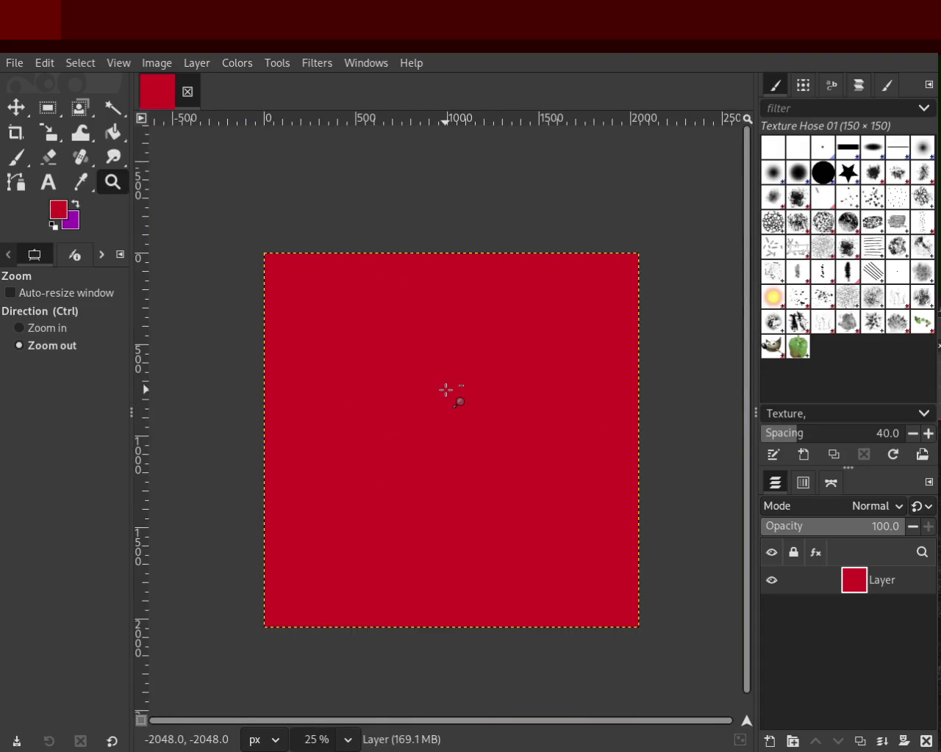
scroll(489, 492, "up", 1)
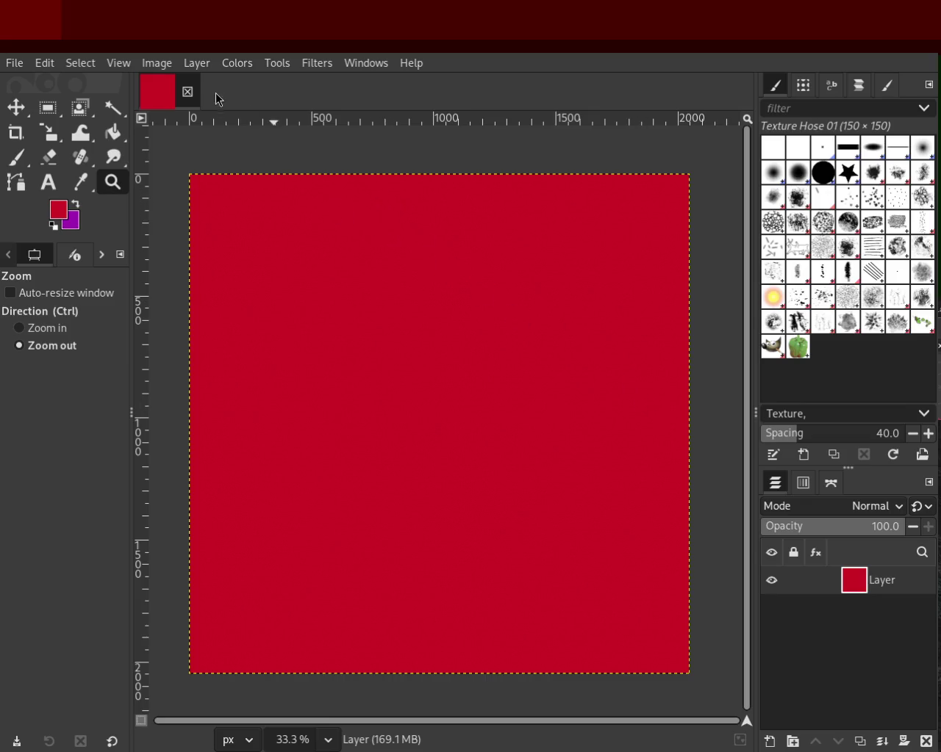
left_click(20, 328)
left_click(428, 327)
left_click(428, 327)
left_click(429, 327)
left_click(428, 327)
left_click(428, 327)
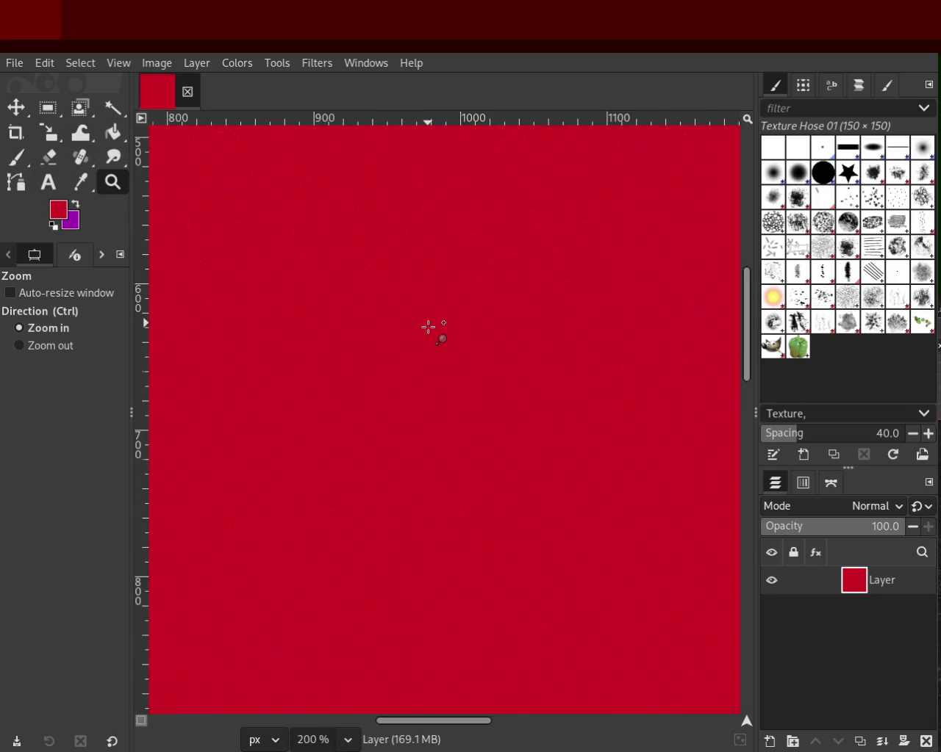
left_click(428, 327)
left_click(429, 327)
left_click(429, 327)
left_click(428, 327)
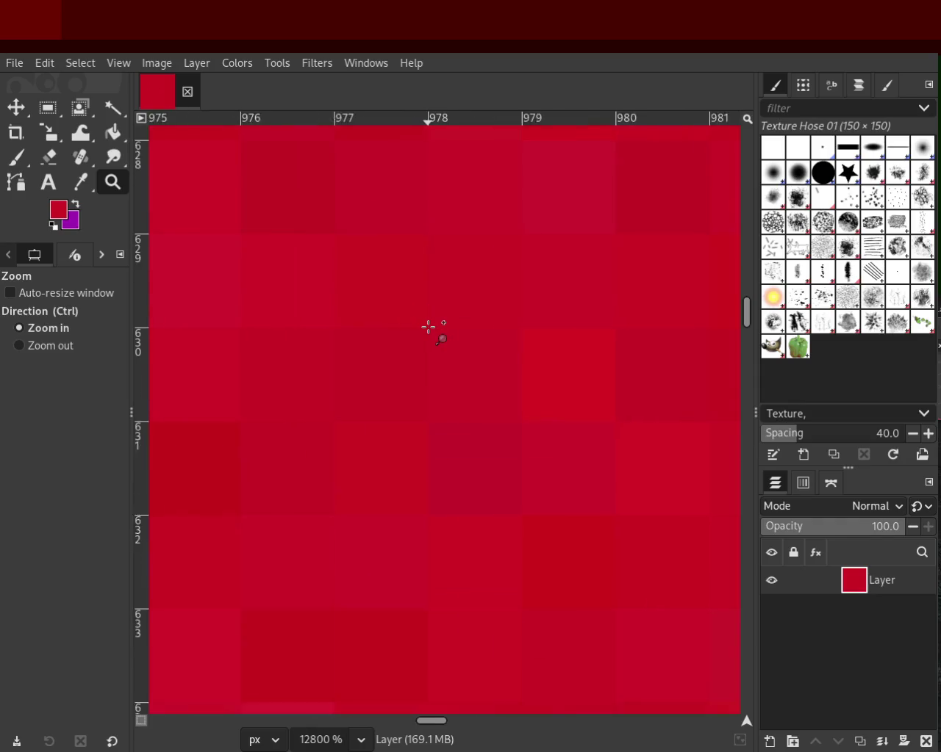
left_click(428, 327, "ctrl")
left_click(428, 327, "ctrl")
left_click(429, 327, "ctrl")
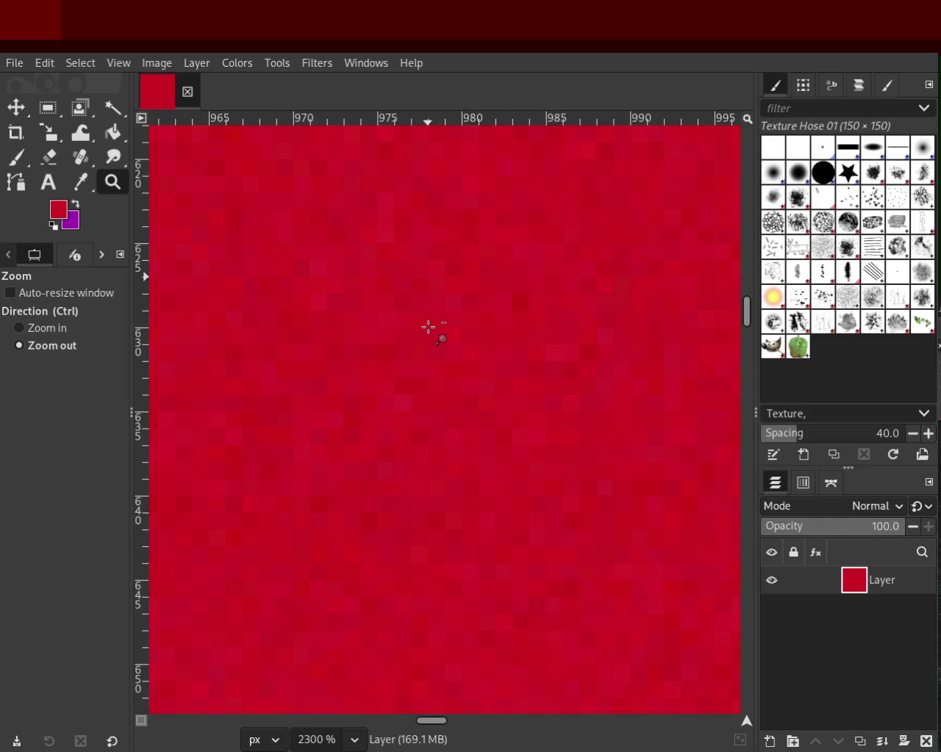
left_click(428, 327, "ctrl")
left_click(429, 327, "ctrl")
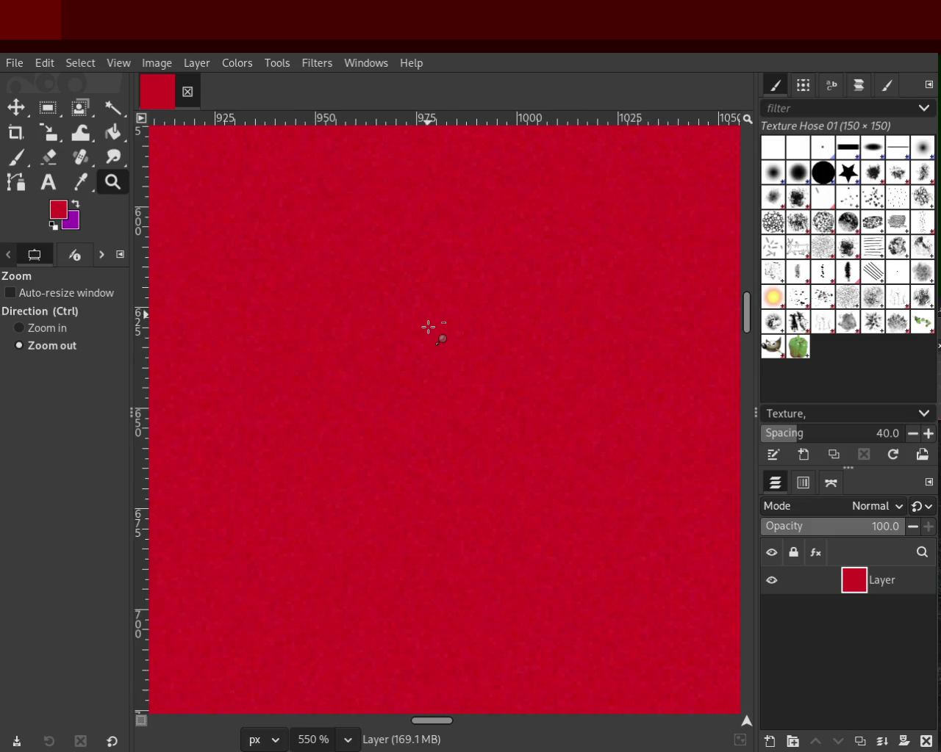
left_click(428, 327, "ctrl")
left_click(428, 327, "ctrl")
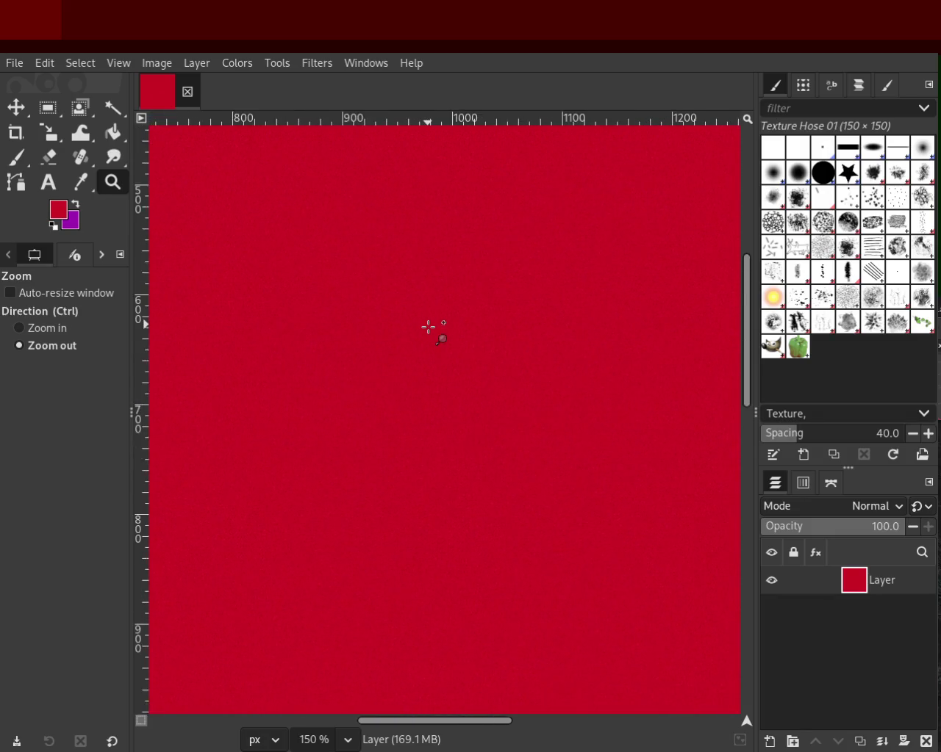
left_click(428, 327)
left_click(428, 327)
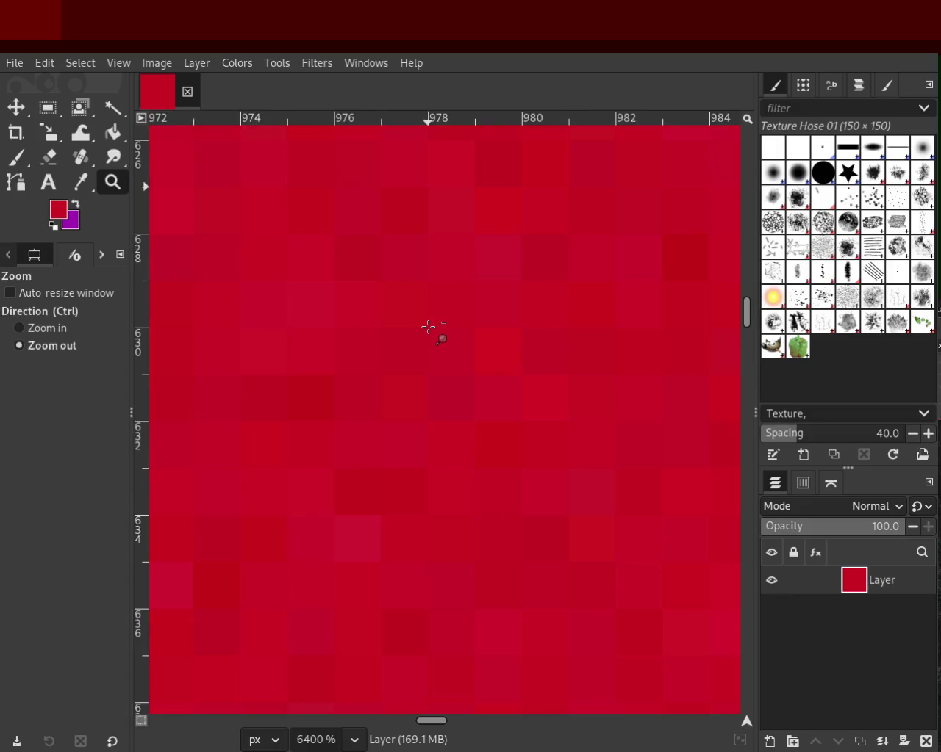
left_click(429, 327, "ctrl")
left_click(429, 327, "ctrl")
left_click(429, 327, "ctrl")
left_click(428, 327, "ctrl")
left_click(428, 327)
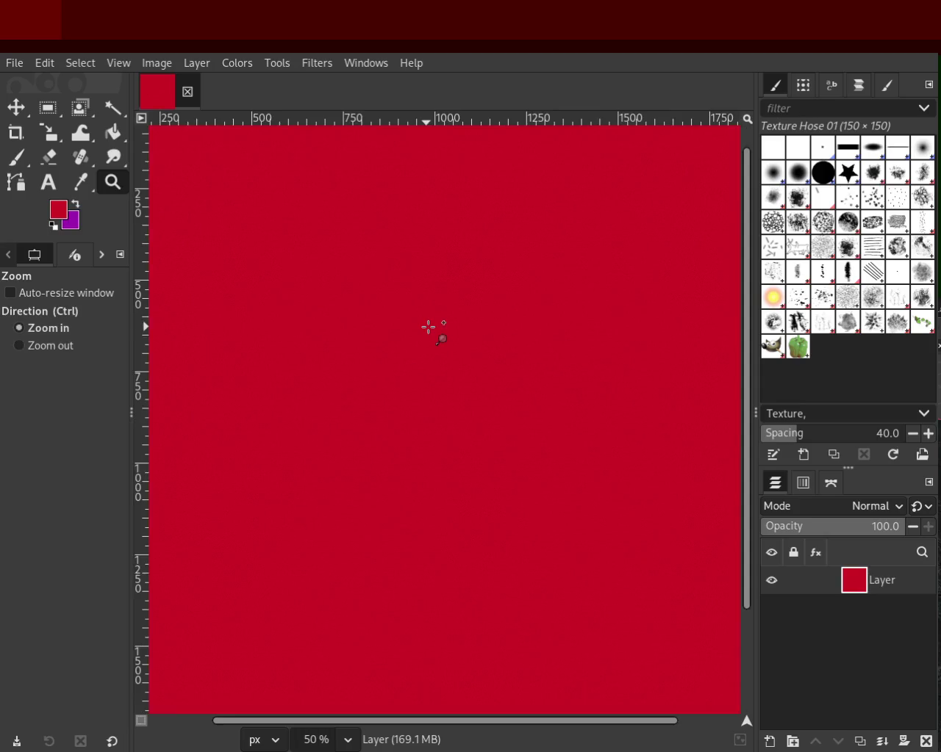
left_click(429, 327)
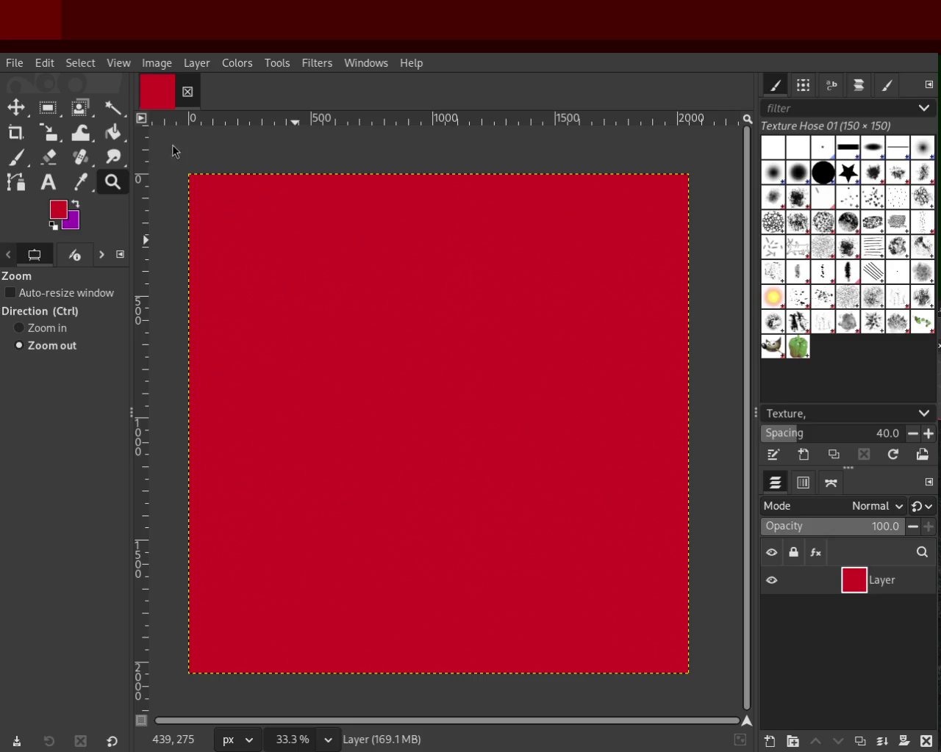
key("ctrl")
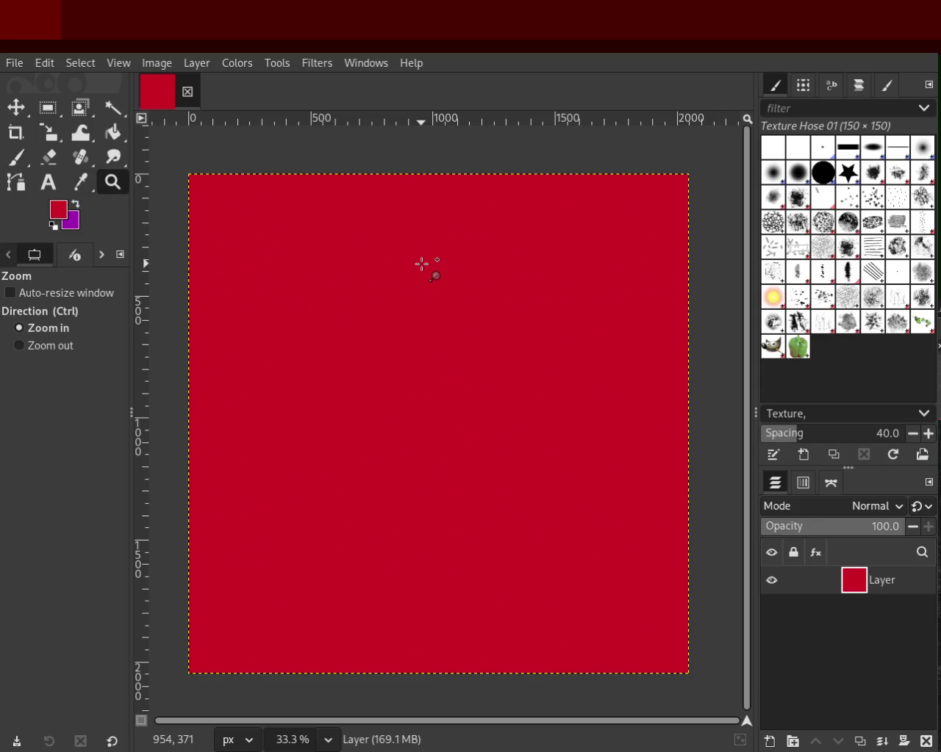
scroll(422, 264, "up", 2)
scroll(422, 264, "up", 3)
scroll(422, 264, "up", 3)
scroll(422, 264, "up", 4)
scroll(422, 264, "up", 2)
scroll(422, 264, "down", 2)
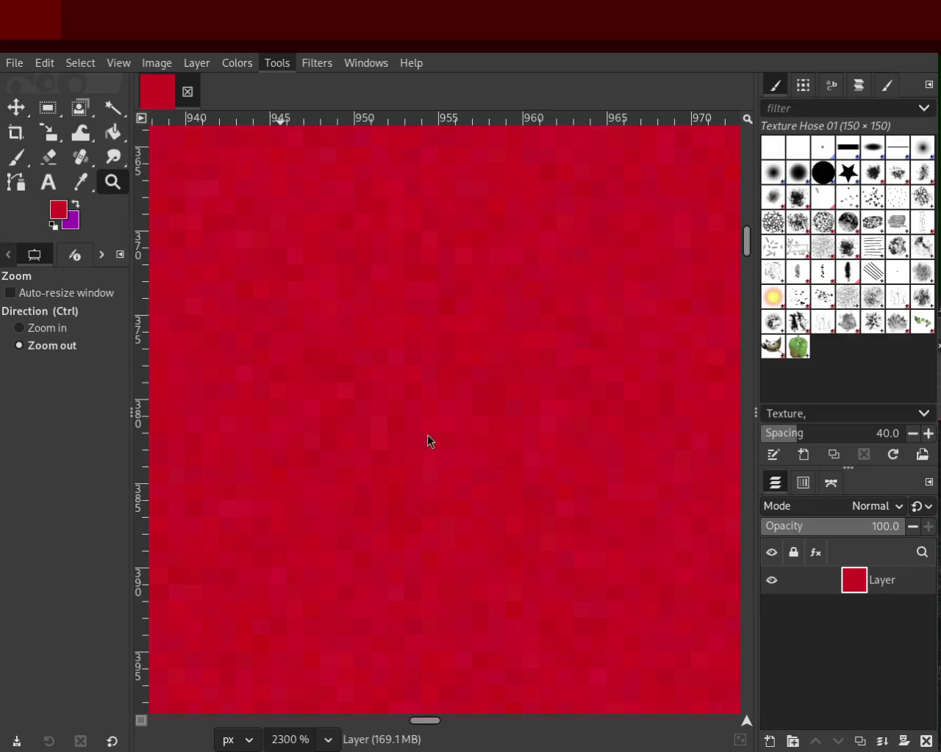
scroll(493, 327, "up", 1)
scroll(493, 327, "down", 3)
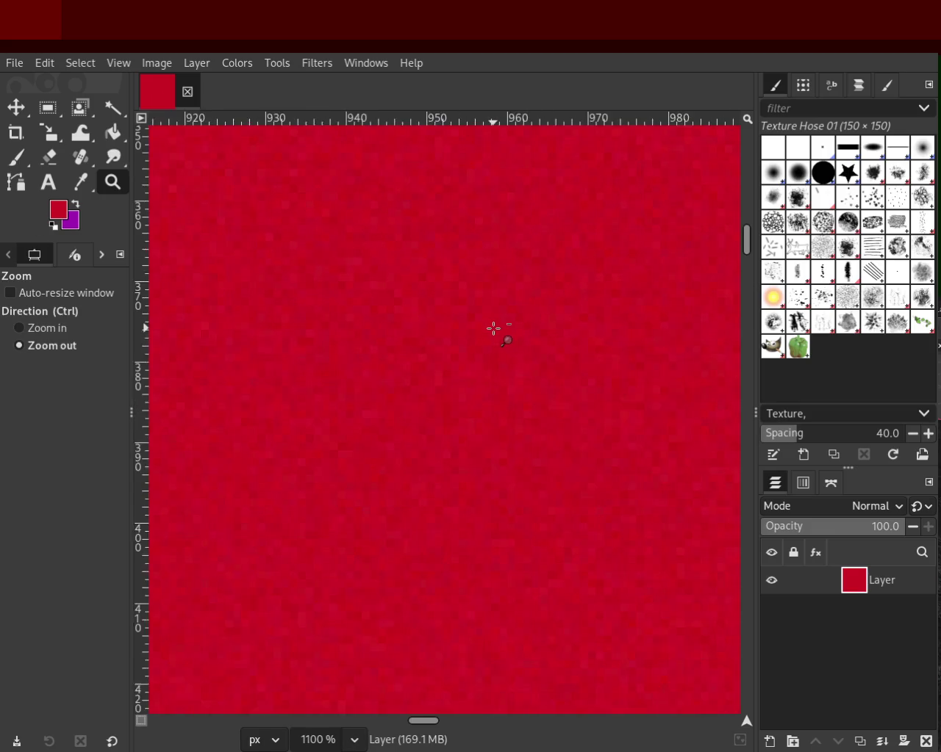
scroll(493, 328, "down", 3)
scroll(493, 328, "down", 2)
scroll(493, 328, "down", 3)
scroll(493, 327, "down", 1)
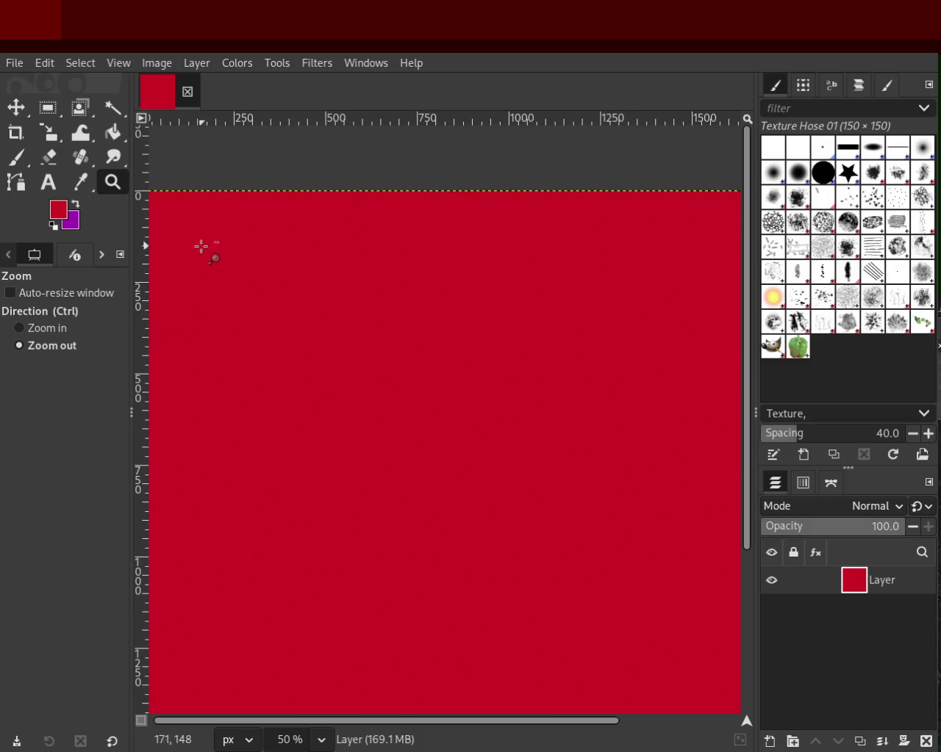
left_click(388, 288)
left_click(529, 456, "ctrl")
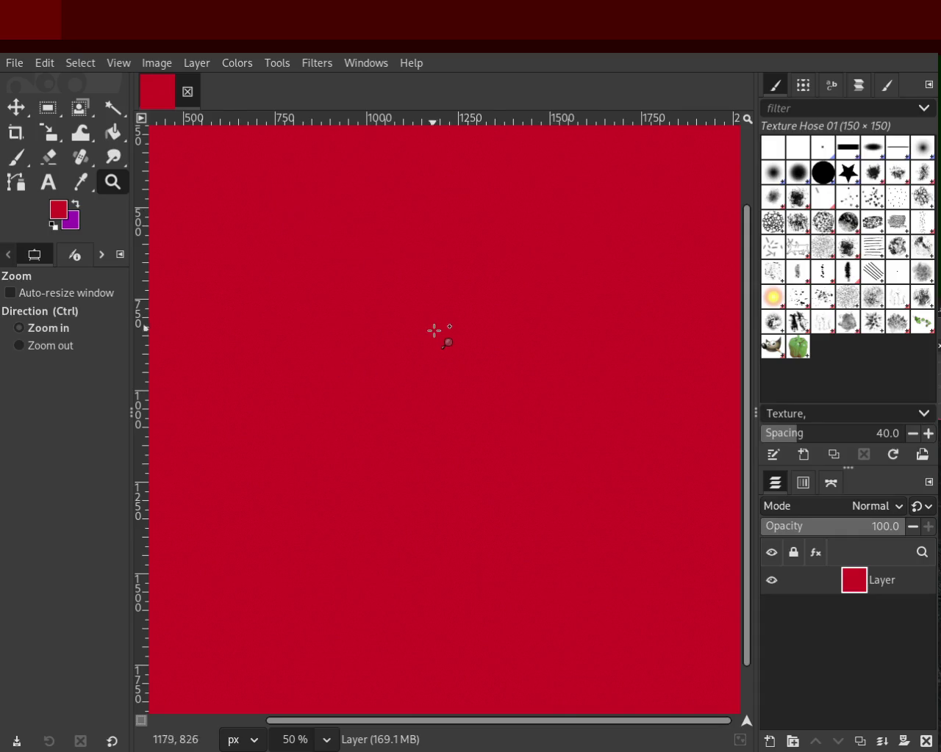
scroll(435, 331, "up", 1)
scroll(434, 330, "up", 1)
scroll(434, 330, "up", 3)
scroll(434, 330, "up", 3)
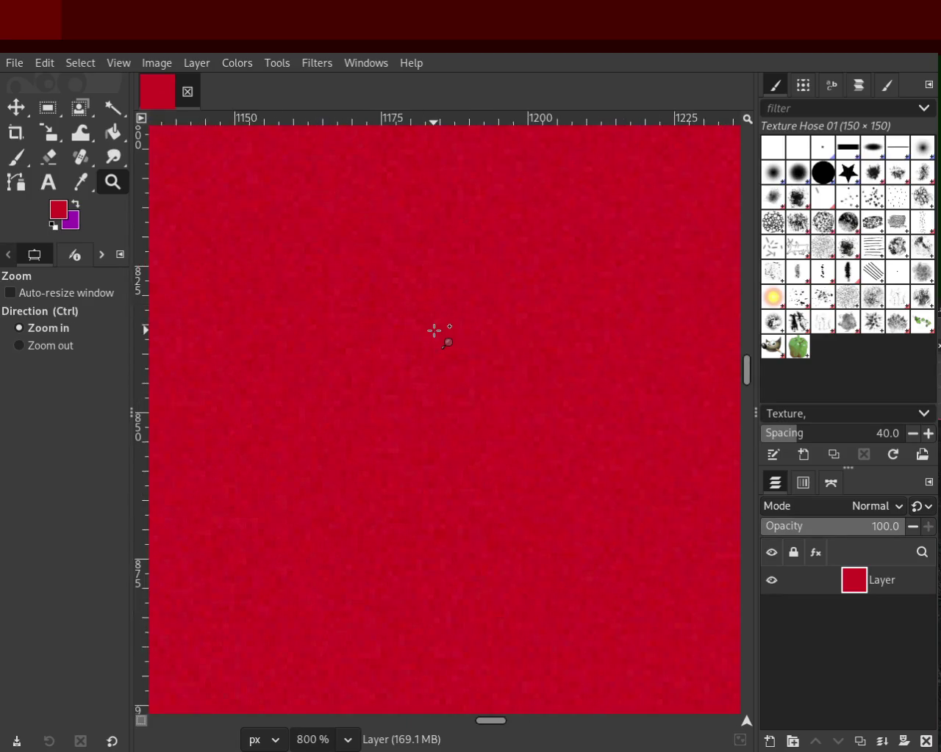
scroll(434, 331, "up", 3)
scroll(434, 330, "down", 2)
scroll(434, 330, "down", 2)
scroll(435, 331, "down", 3)
scroll(435, 330, "down", 4)
left_click(434, 331)
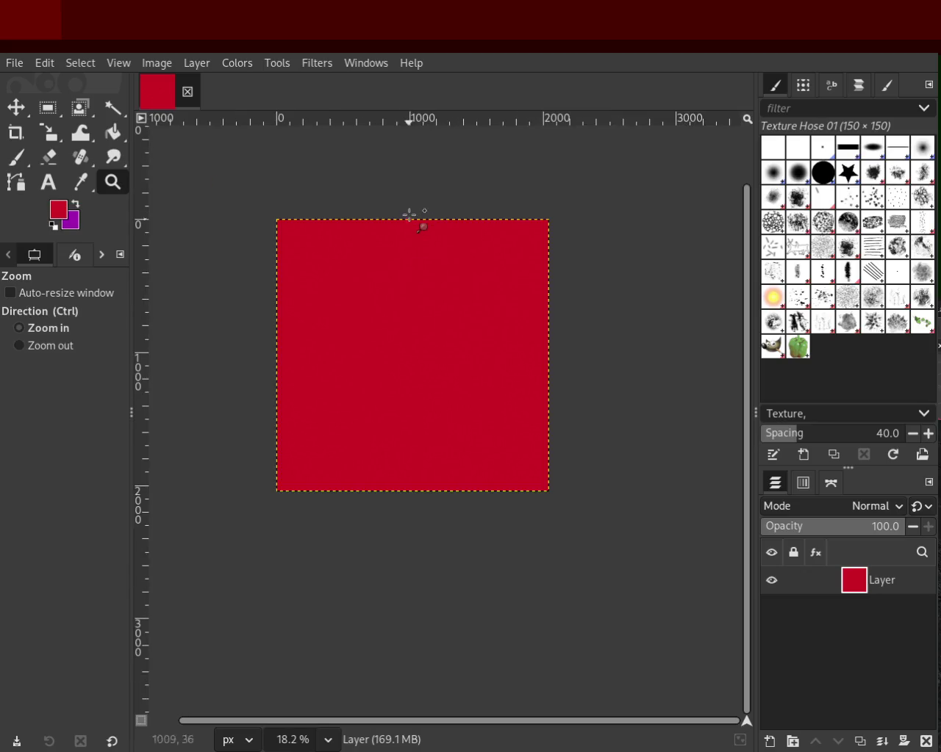
left_click(414, 214, "ctrl")
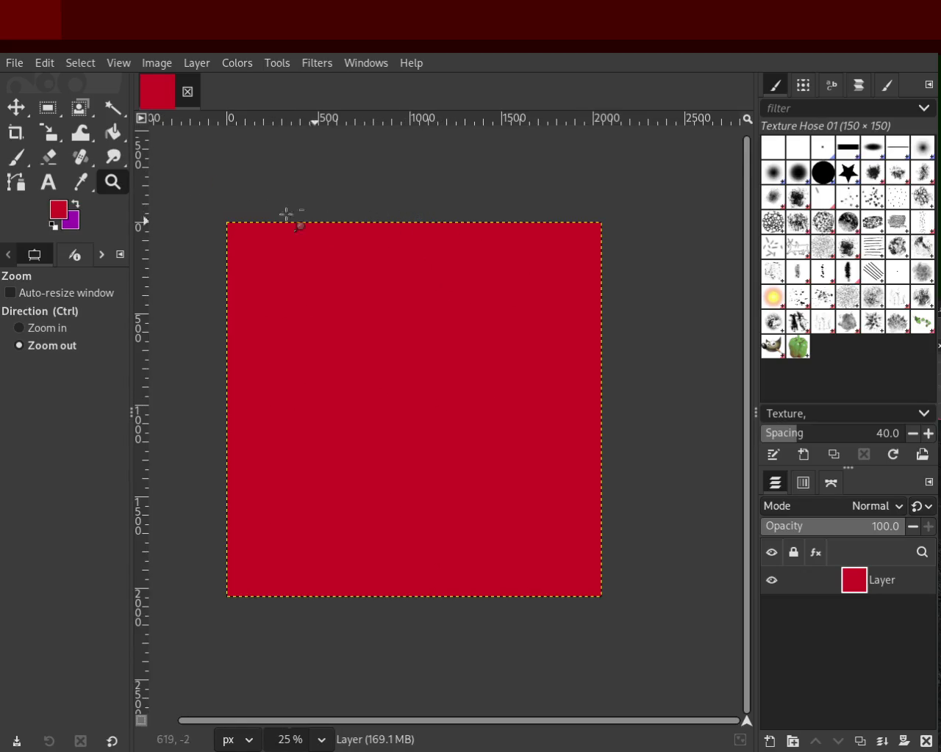
left_click(299, 256, "ctrl")
left_click(298, 256, "ctrl")
left_click(298, 257)
left_click(298, 256)
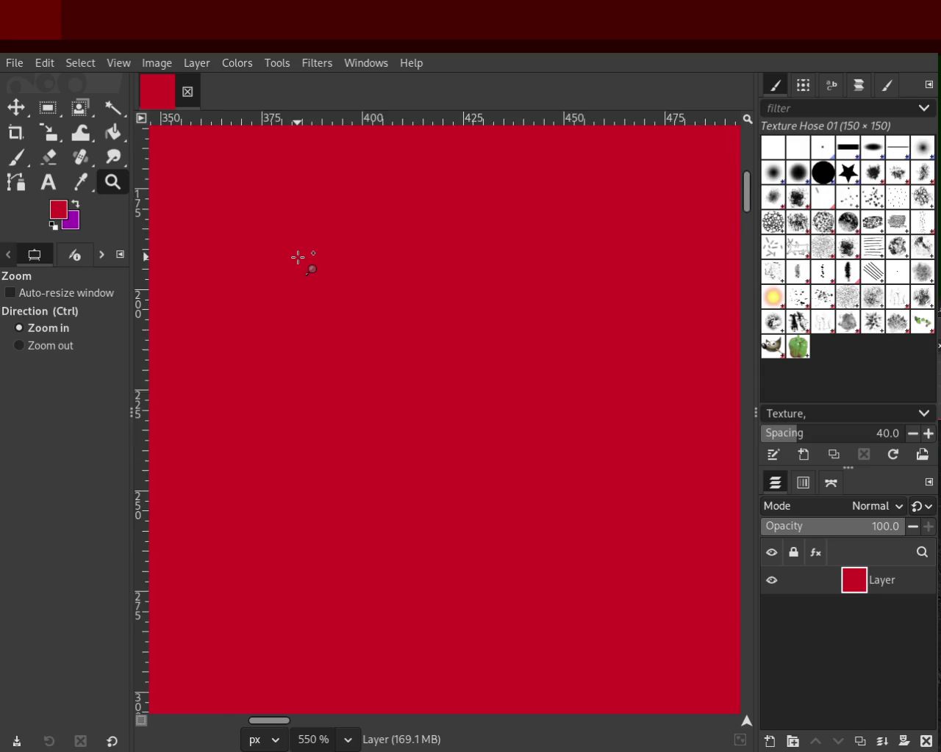
left_click(299, 257, "ctrl")
left_click(298, 256)
left_click(298, 257)
left_click(298, 257)
left_click(299, 257)
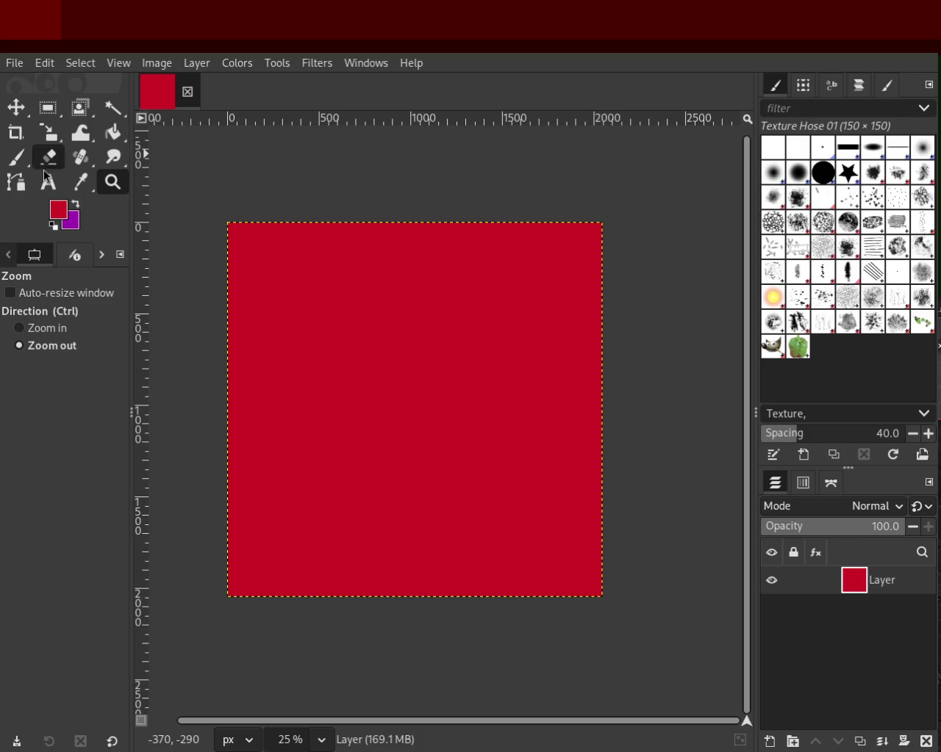
left_click(113, 133)
- Make purple the foreground colour, bucket-fill the whole layer, and zoom to inspect it
left_click(76, 207)
left_click(444, 419)
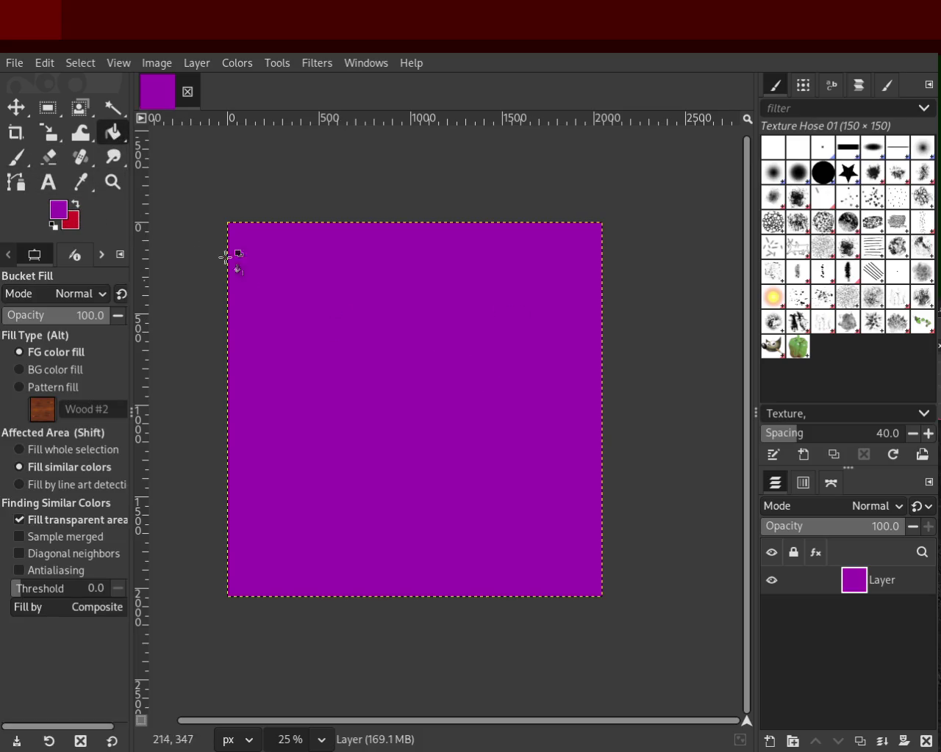
left_click(113, 183)
left_click(405, 274)
left_click(405, 275)
left_click(405, 275)
left_click(405, 275)
left_click(405, 275, "ctrl")
left_click(405, 275, "ctrl")
left_click(405, 274, "ctrl")
left_click(381, 332)
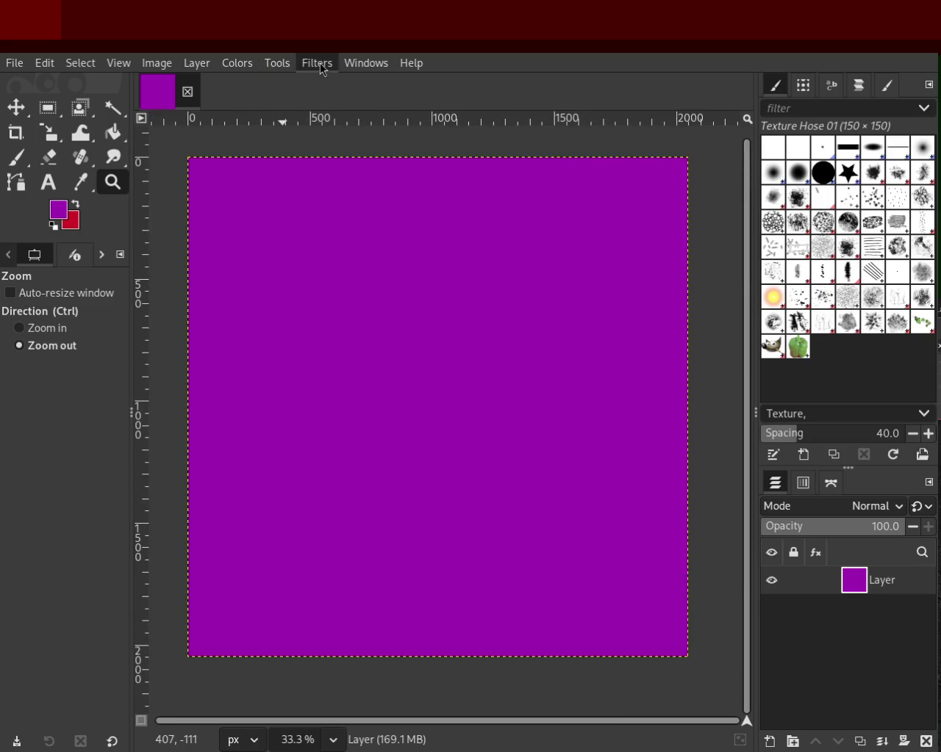
key("ctrl+f")
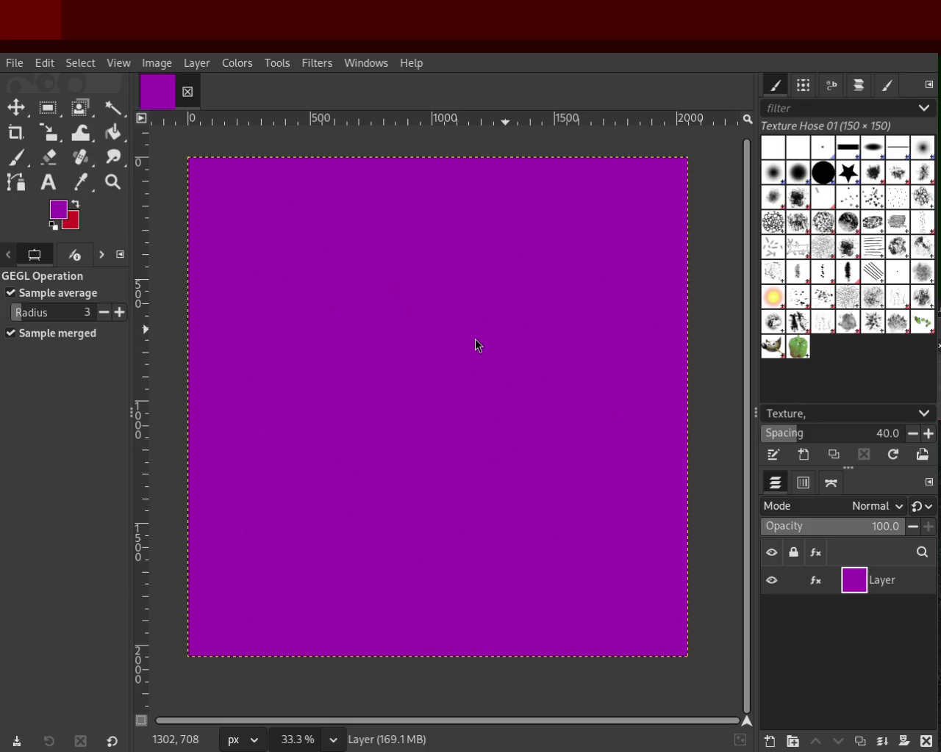
key("ctrl+z")
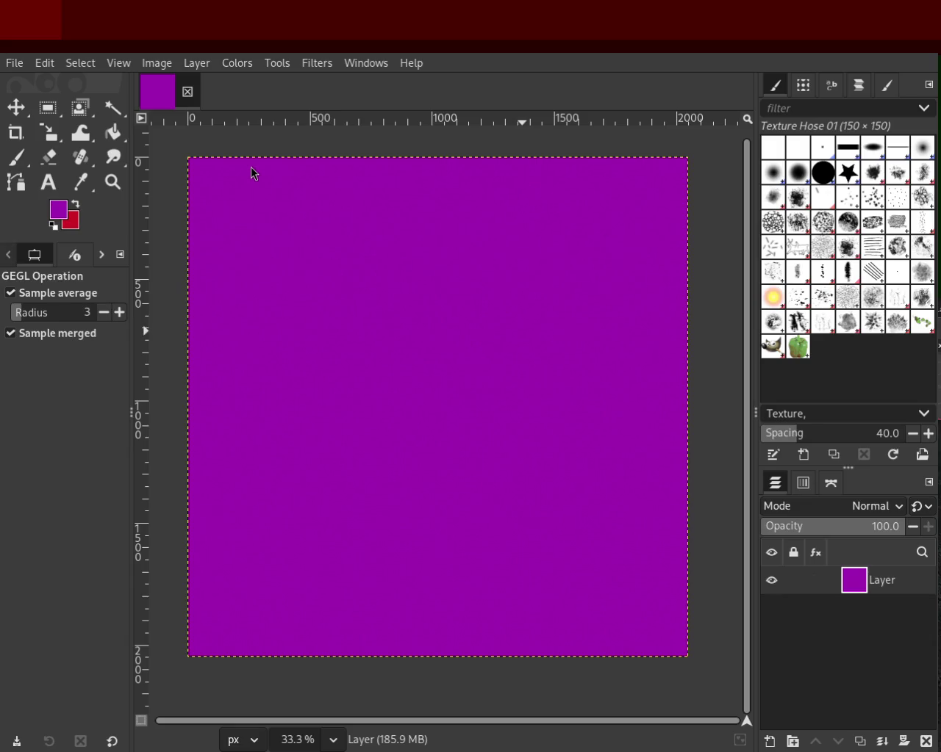
left_click(113, 181)
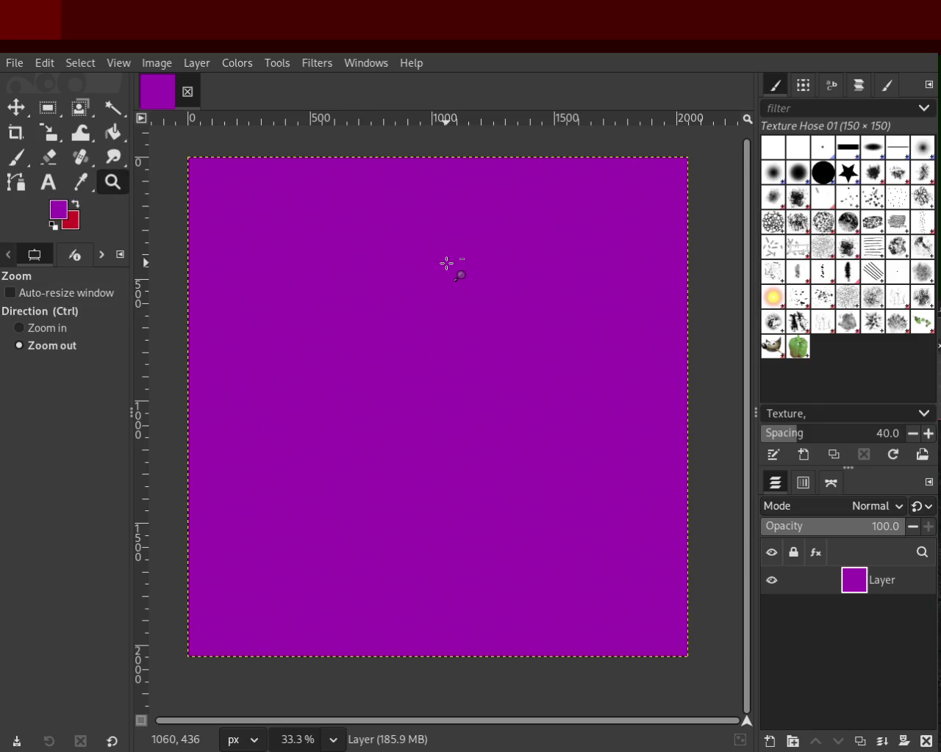
left_click(447, 264)
scroll(447, 263, "up", 3, "ctrl")
scroll(447, 263, "up", 3, "ctrl")
scroll(447, 263, "up", 3, "ctrl")
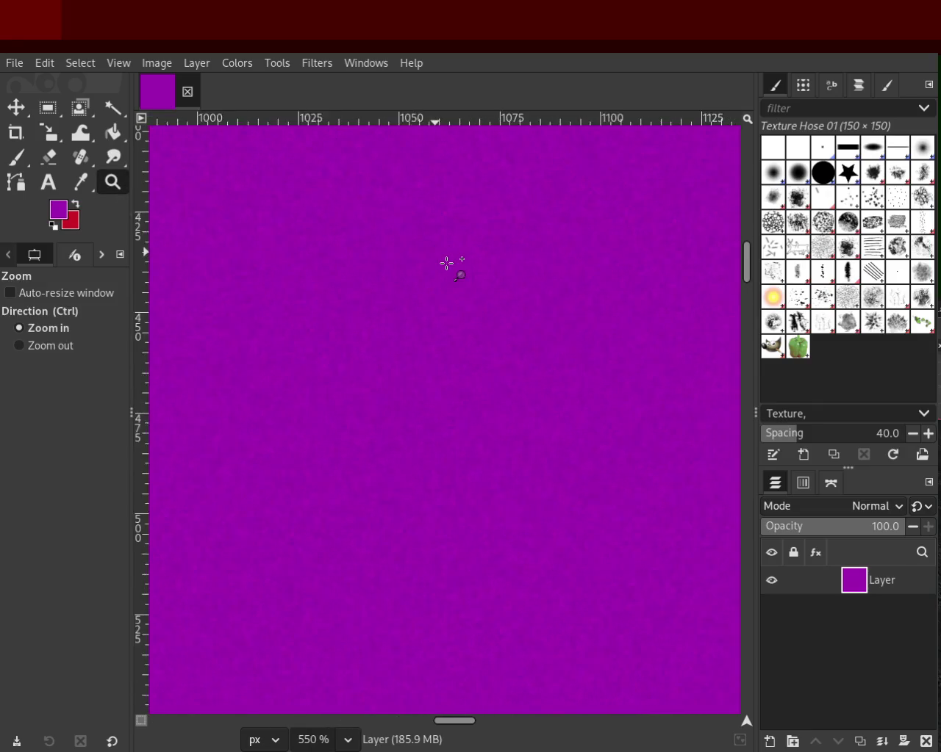
scroll(447, 263, "up", 4, "ctrl")
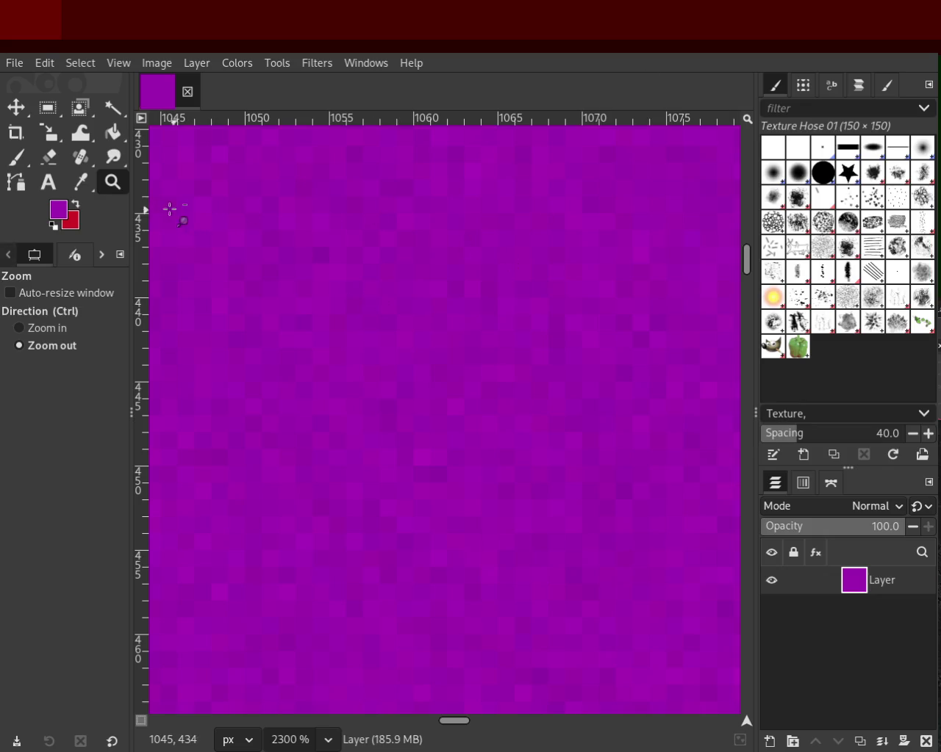
left_click(284, 236, "ctrl")
left_click(476, 307)
key("minus")
key("minus")
key("minus")
key("minus")
key("minus")
key("minus")
key("minus")
key("minus")
key("minus")
key("minus")
key("minus")
scroll(478, 310, "down", 1)
scroll(479, 353, "down", 1)
scroll(481, 367, "up", 1)
scroll(485, 382, "down", 1)
scroll(492, 390, "up", 1)
scroll(507, 367, "down", 1)
scroll(509, 345, "up", 1)
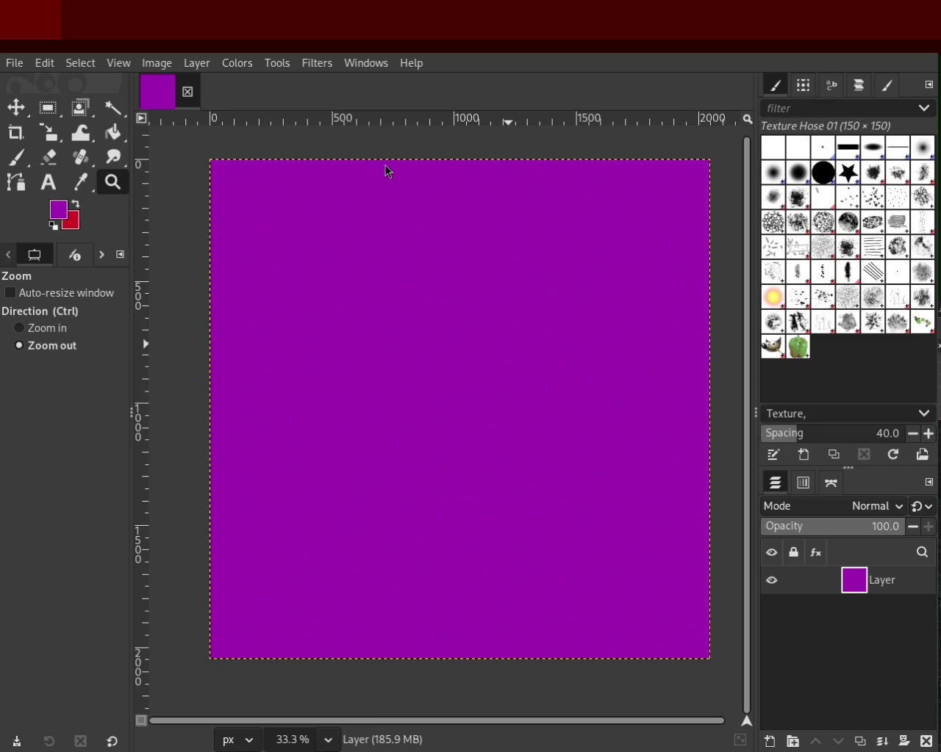
left_click(453, 322)
left_click(453, 322)
left_click(453, 322)
left_click(453, 322)
left_click(453, 322)
left_click(452, 322)
left_click(453, 322)
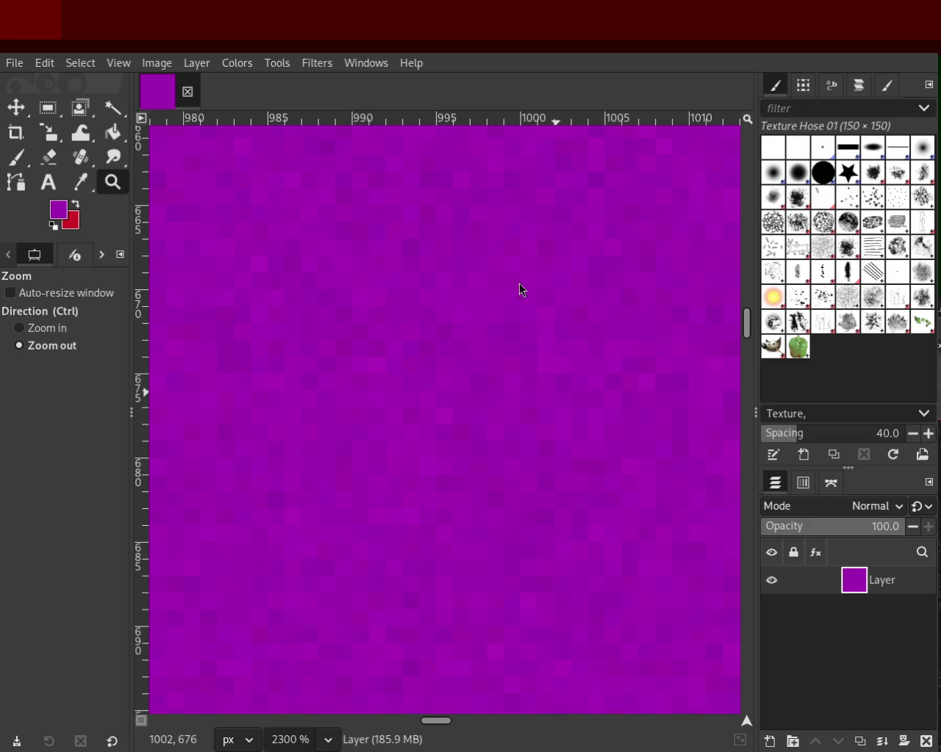
left_click(392, 262, "ctrl")
left_click(460, 343)
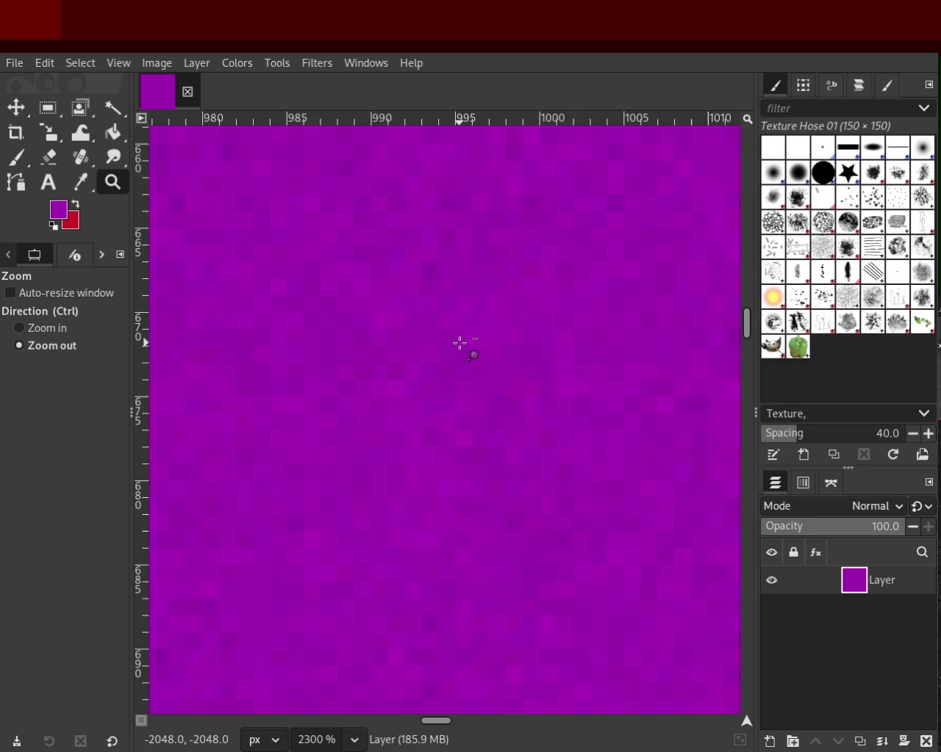
left_click(459, 343, "ctrl")
left_click(460, 343, "ctrl")
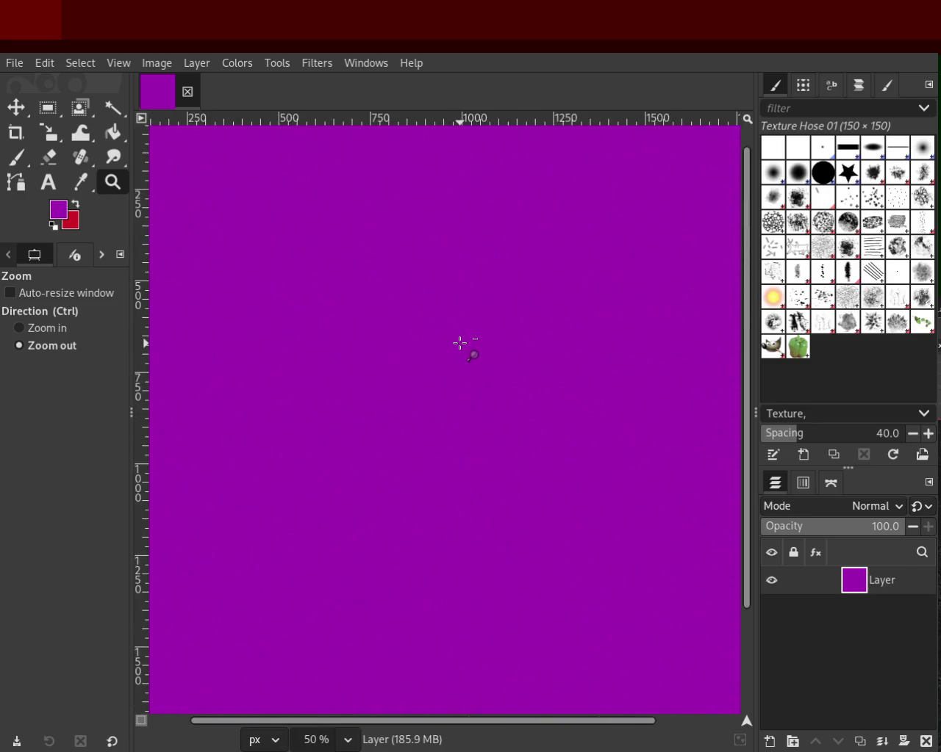
left_click(460, 343)
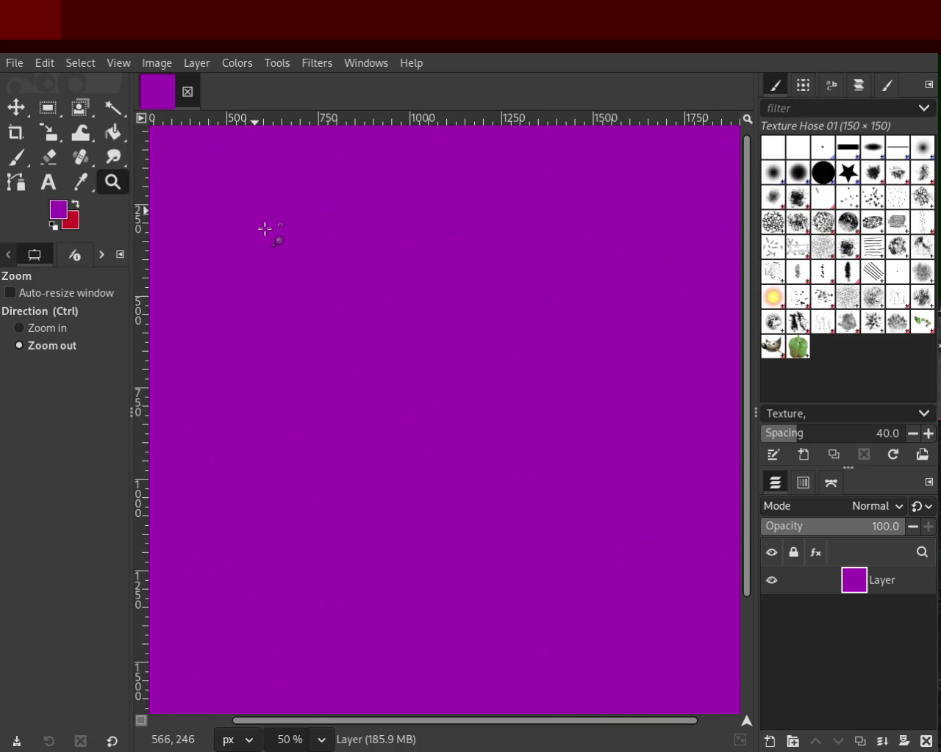
- Paint faint red Grunge 01 splatter at 35 opacity across the whole purple layer
left_click(16, 157)
left_click(845, 247)
left_click(295, 572)
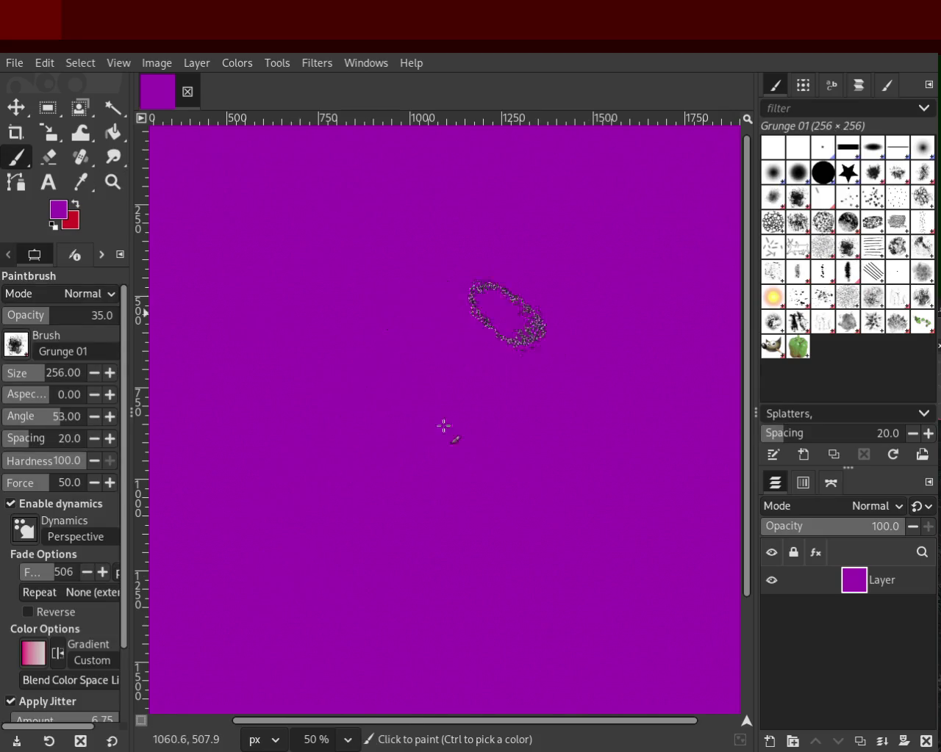
left_click(74, 205)
left_click(222, 477)
mouse_move(222, 476)
left_mouse_down()
mouse_move(434, 556)
mouse_move(409, 447)
mouse_move(189, 448)
mouse_move(566, 382)
mouse_move(593, 330)
mouse_move(531, 683)
mouse_move(678, 603)
mouse_move(457, 351)
left_mouse_up()
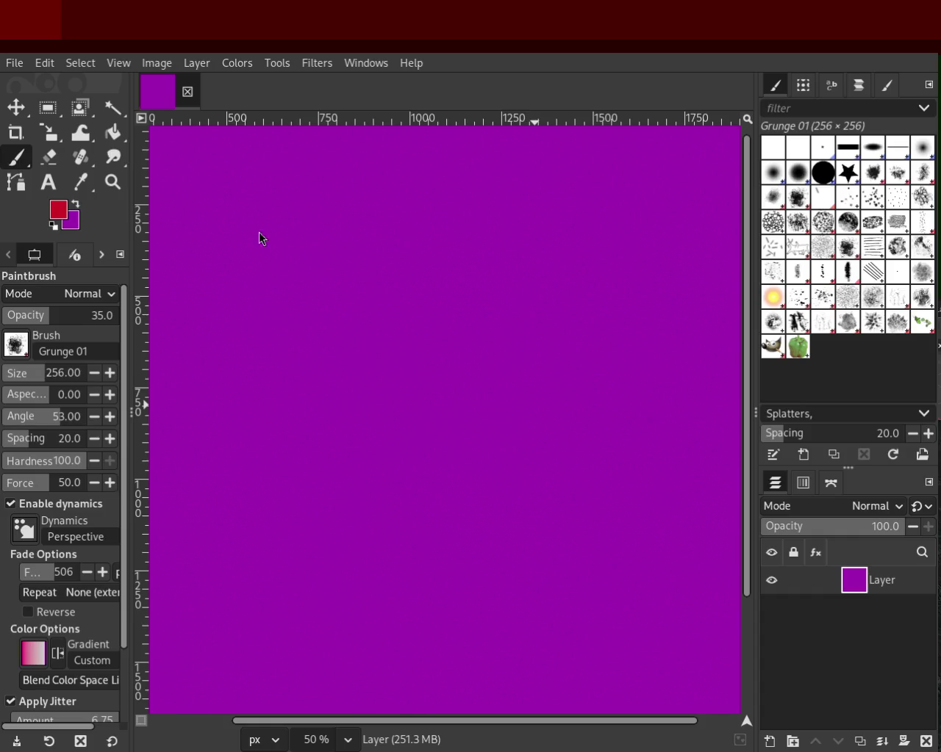
left_click(112, 182)
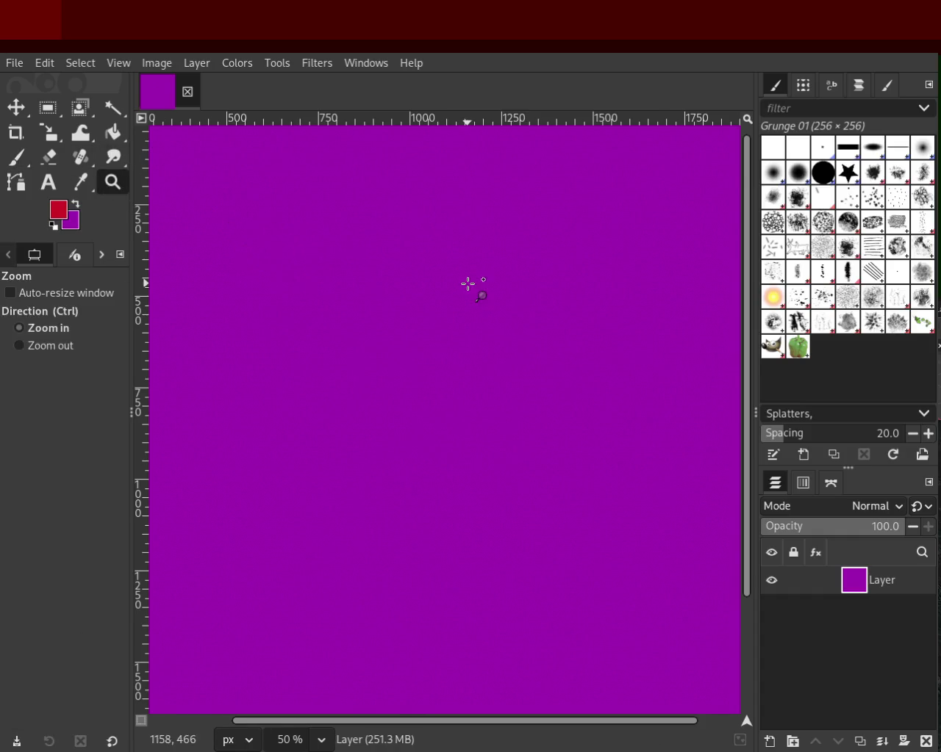
scroll(467, 284, "down", 3, "ctrl")
scroll(476, 300, "up", 2, "ctrl")
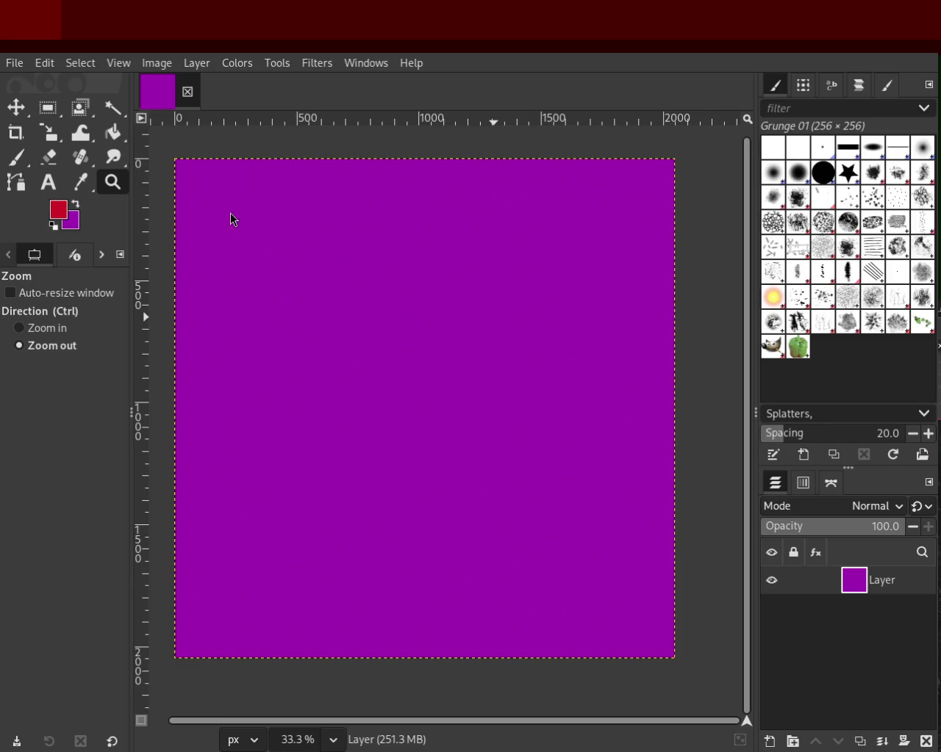
scroll(412, 298, "up", 2)
scroll(411, 299, "up", 3)
scroll(411, 299, "up", 3)
scroll(412, 300, "up", 3, "ctrl")
scroll(412, 300, "up", 2, "ctrl")
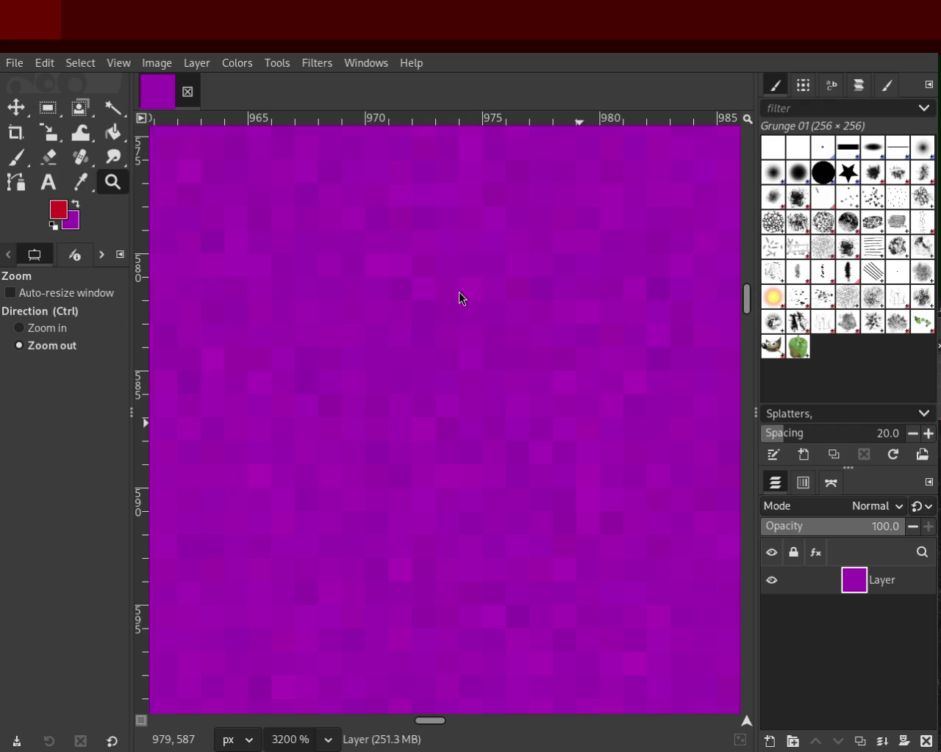
left_click(395, 279)
scroll(397, 280, "down", 1, "ctrl")
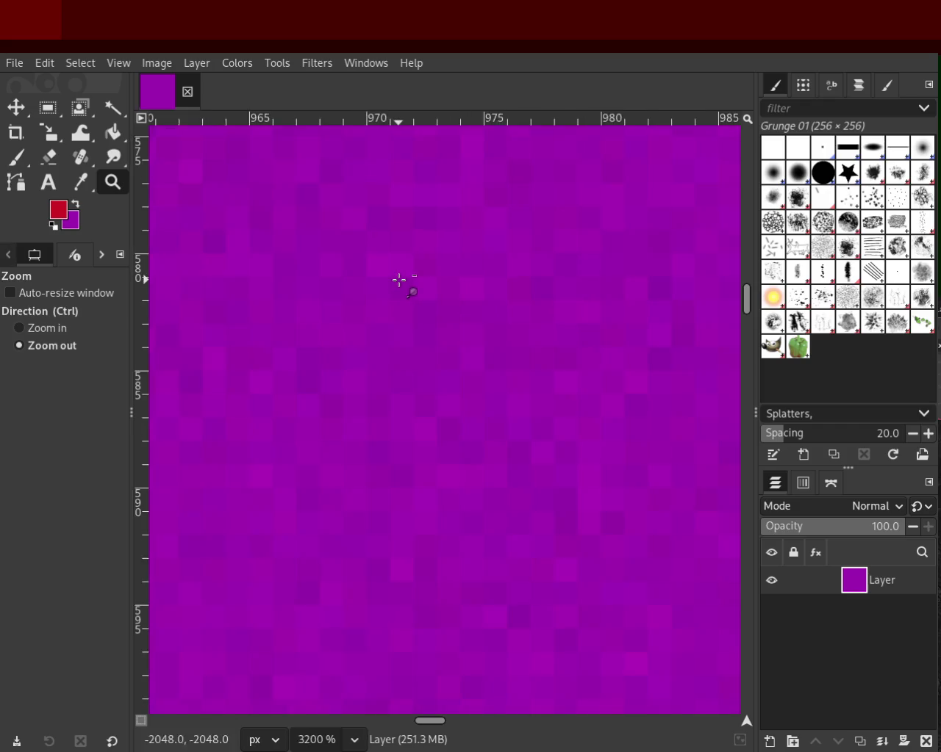
scroll(398, 280, "down", 4, "ctrl")
scroll(398, 280, "down", 3, "ctrl")
scroll(398, 281, "down", 3, "ctrl")
scroll(398, 283, "down", 2, "ctrl")
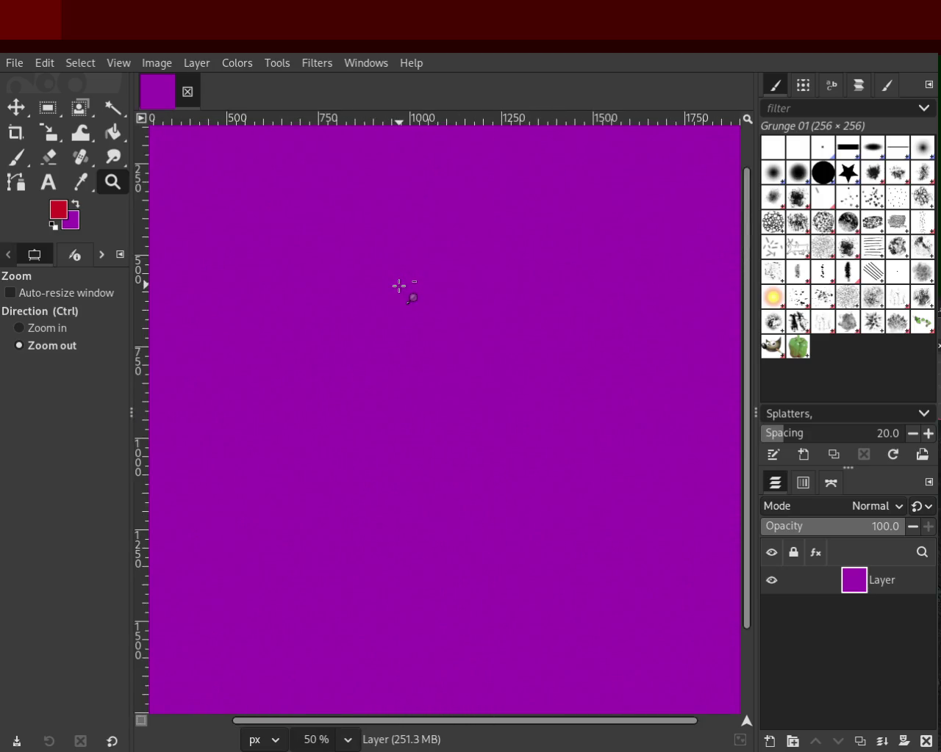
scroll(398, 284, "down", 2, "ctrl")
scroll(363, 228, "up", 1, "ctrl")
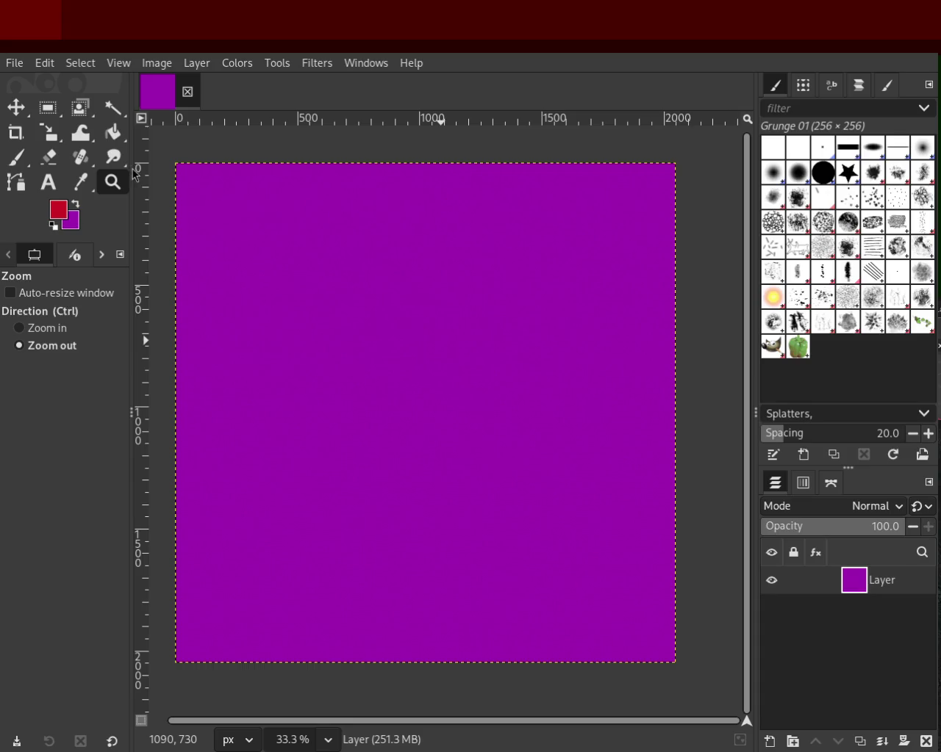
left_click(112, 133)
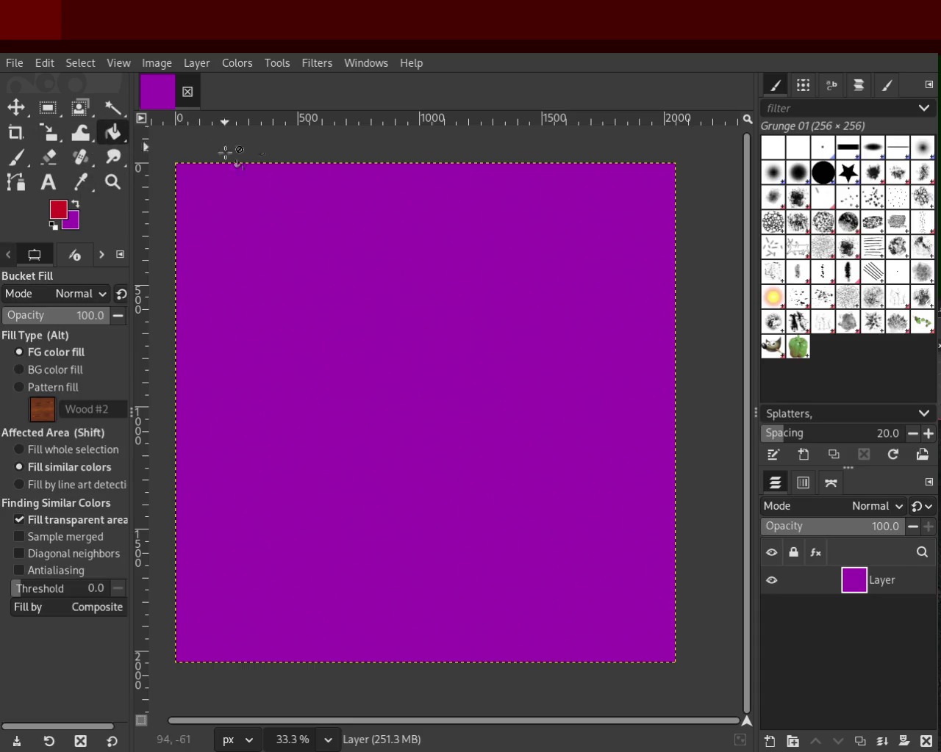
- Delete the purple layer and bucket-fill a new transparent layer with red
left_click(926, 742)
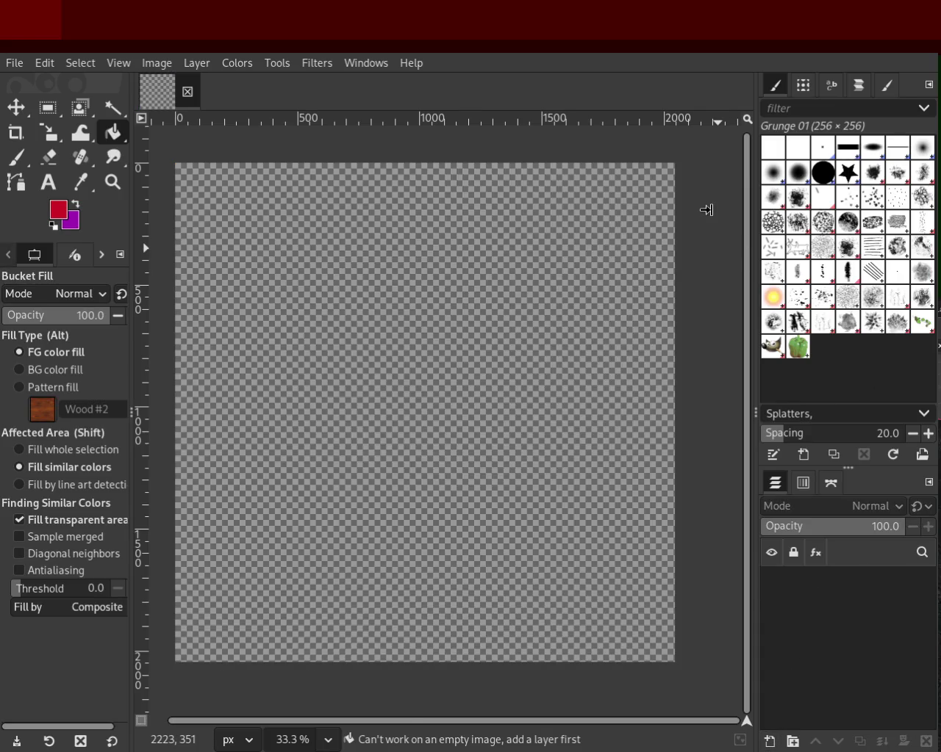
key("ctrl+shift+n")
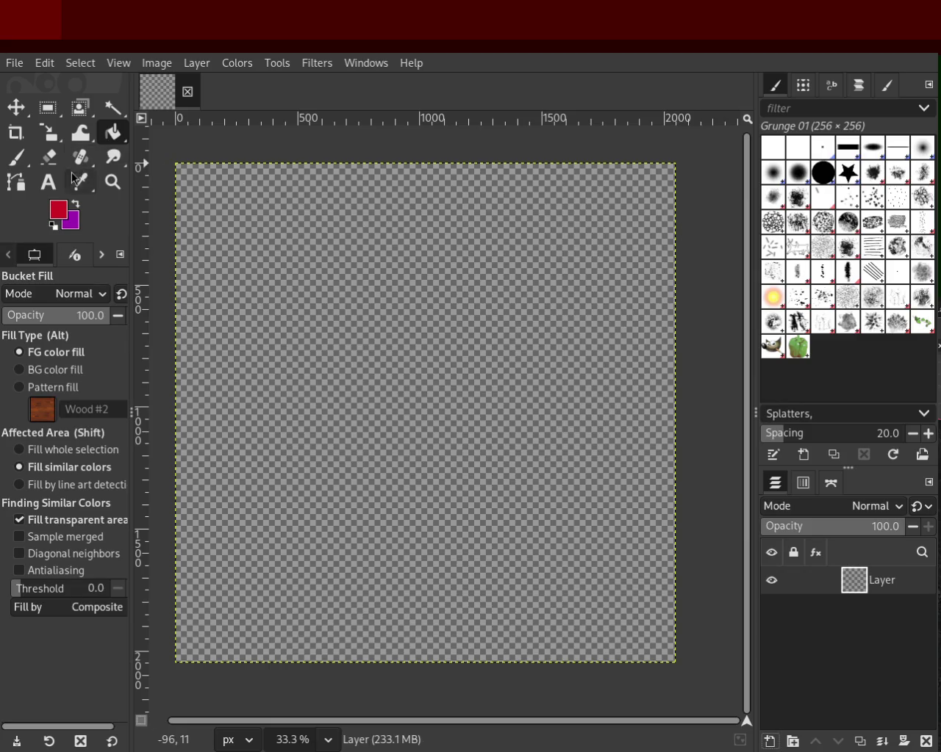
left_click(369, 277)
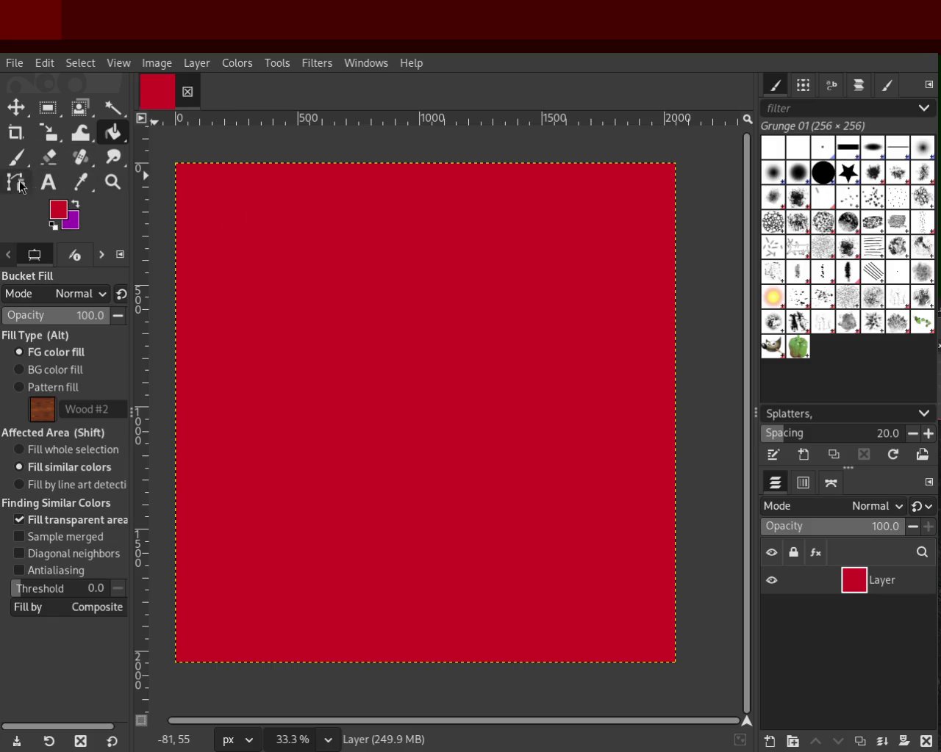
- Zoom in and back out to inspect the red fill
left_click(112, 181)
left_click(399, 273)
left_click(399, 274)
left_click(399, 274)
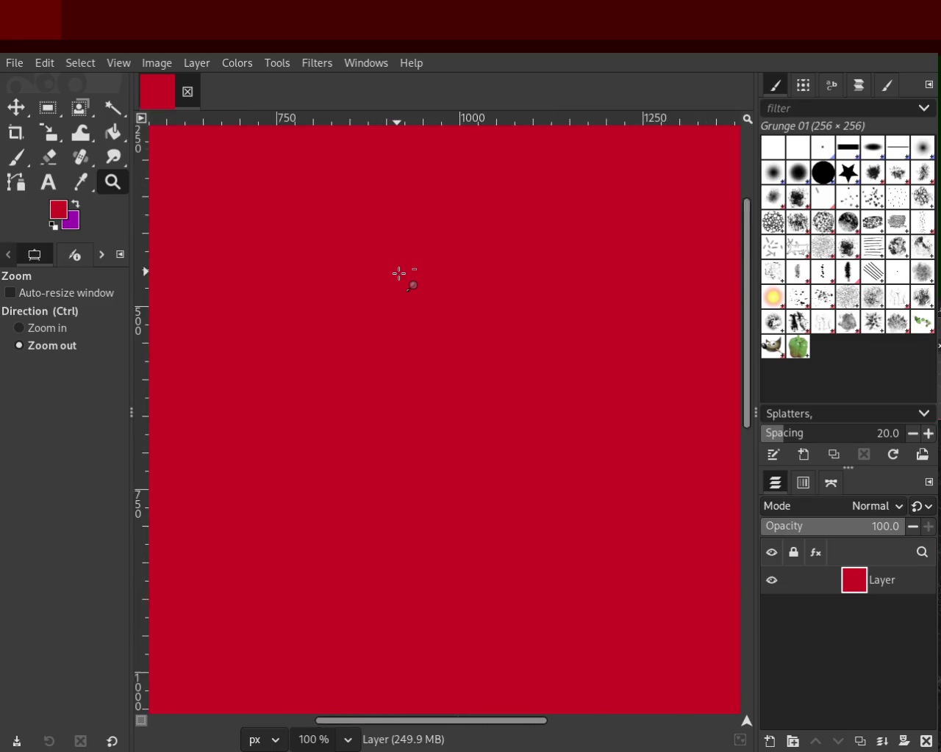
left_click(399, 273)
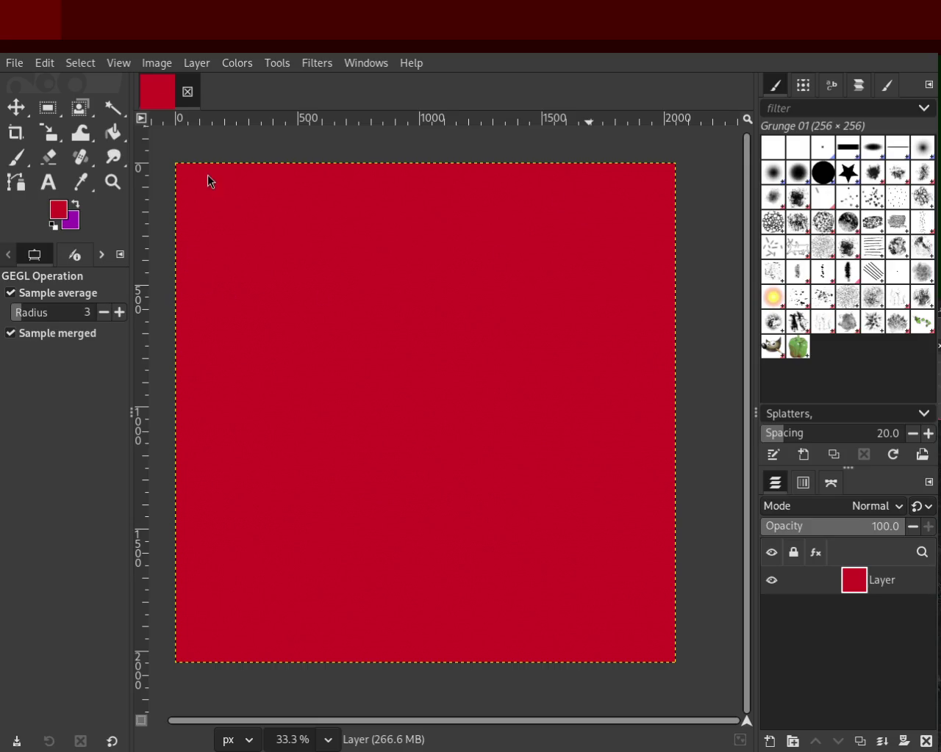
left_click(113, 182)
- Zoom in on the canvas and drag the red layer above vehicle_1.png in the stack
left_click(410, 257)
scroll(410, 257, "up", 4)
scroll(410, 257, "up", 3)
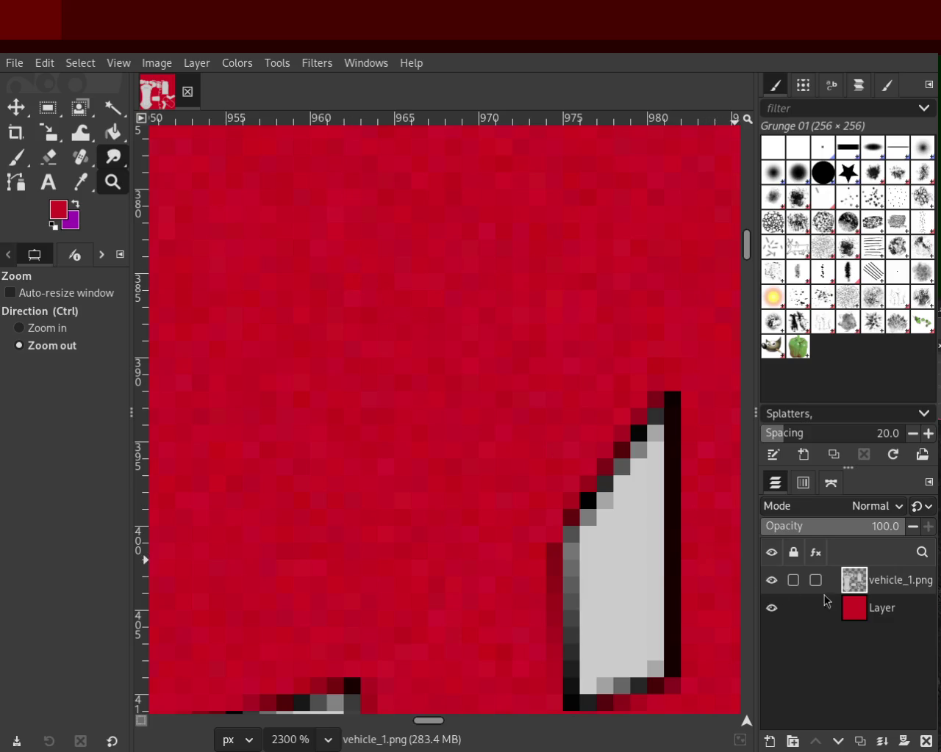
left_click_drag(852, 579, 858, 622)
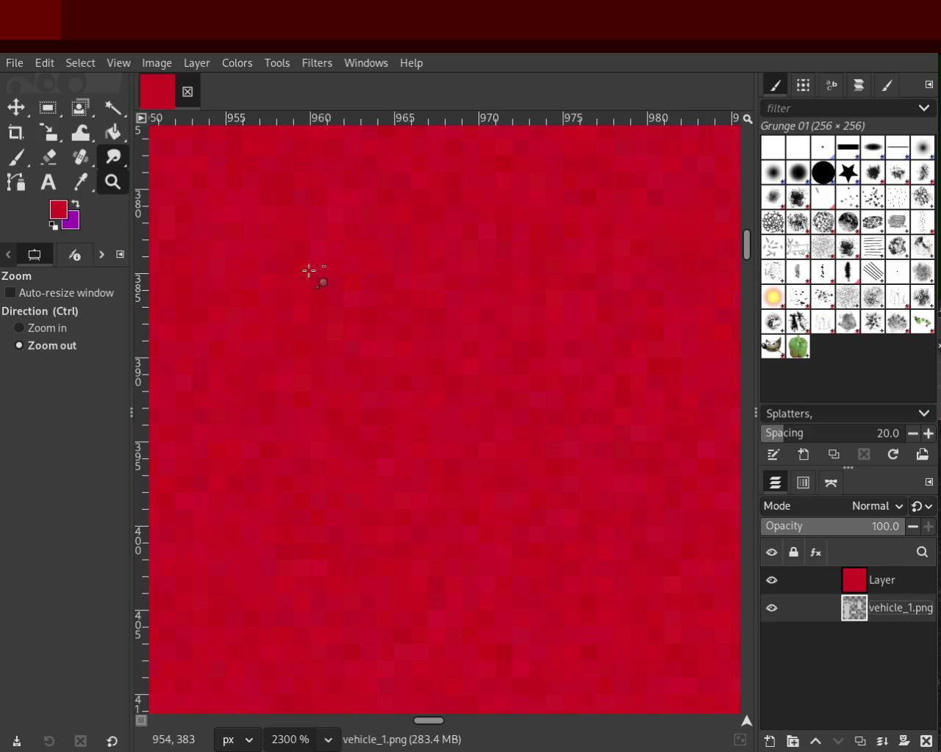
- Move the empty Layer #1 to the top of the stack, above the crimson Layer
scroll(513, 340, "down", 3)
scroll(512, 341, "down", 3)
scroll(513, 340, "down", 3)
scroll(513, 339, "down", 3)
scroll(617, 428, "down", 1)
scroll(568, 419, "up", 1)
scroll(539, 410, "up", 1)
scroll(521, 403, "down", 2)
scroll(563, 403, "up", 1)
scroll(562, 405, "up", 1)
scroll(559, 512, "down", 1)
scroll(559, 512, "up", 1)
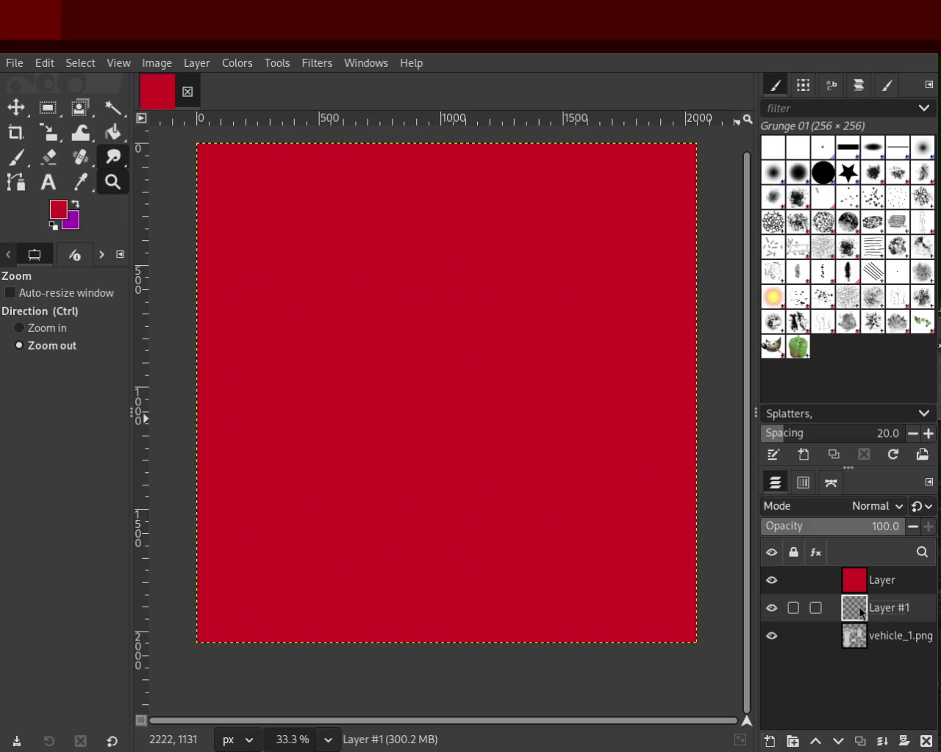
left_click_drag(862, 575, 856, 621)
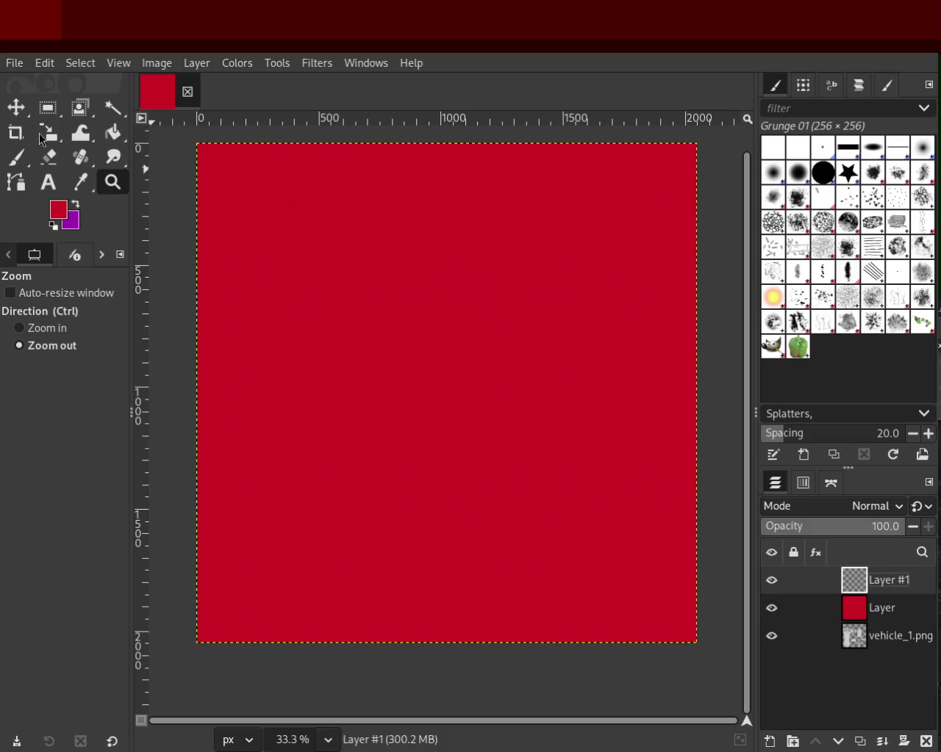
- Bucket-fill Layer #1 with black after resetting colours, then hide it
left_click(114, 136)
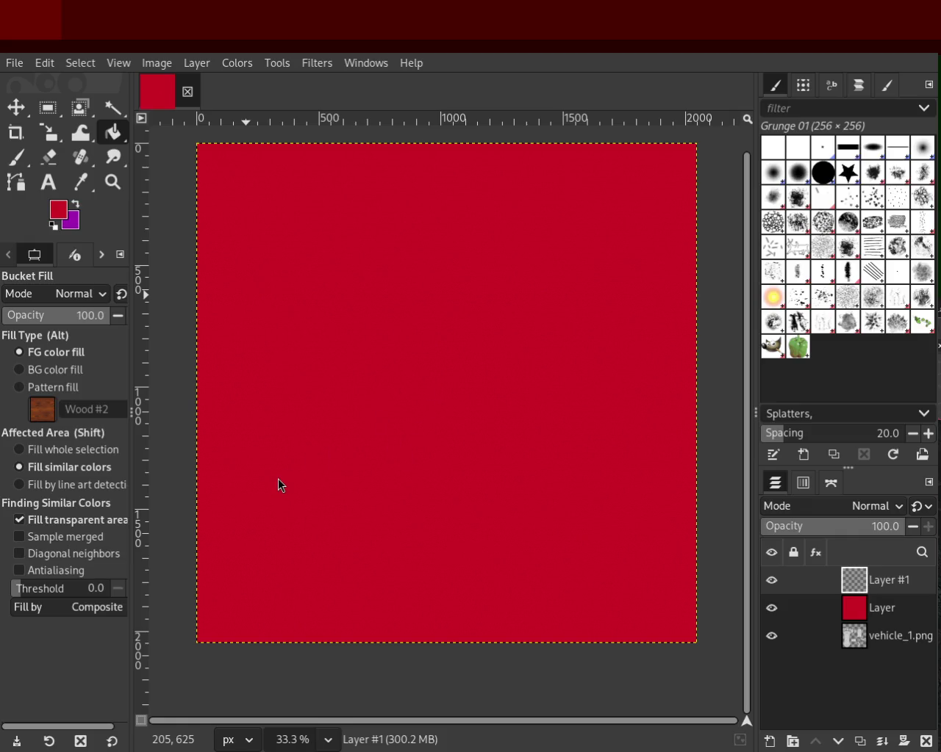
key("d")
left_click(476, 384)
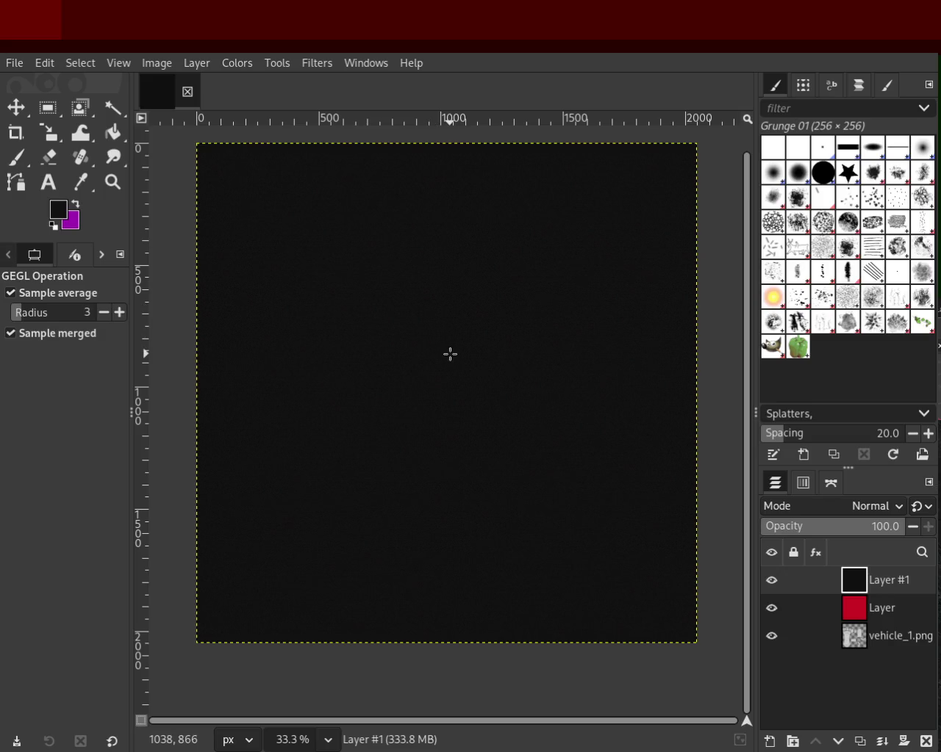
mouse_move(852, 608)
left_click(771, 580)
- Hide the red layer and fuzzy-select a region of the UV layout
left_click(771, 608)
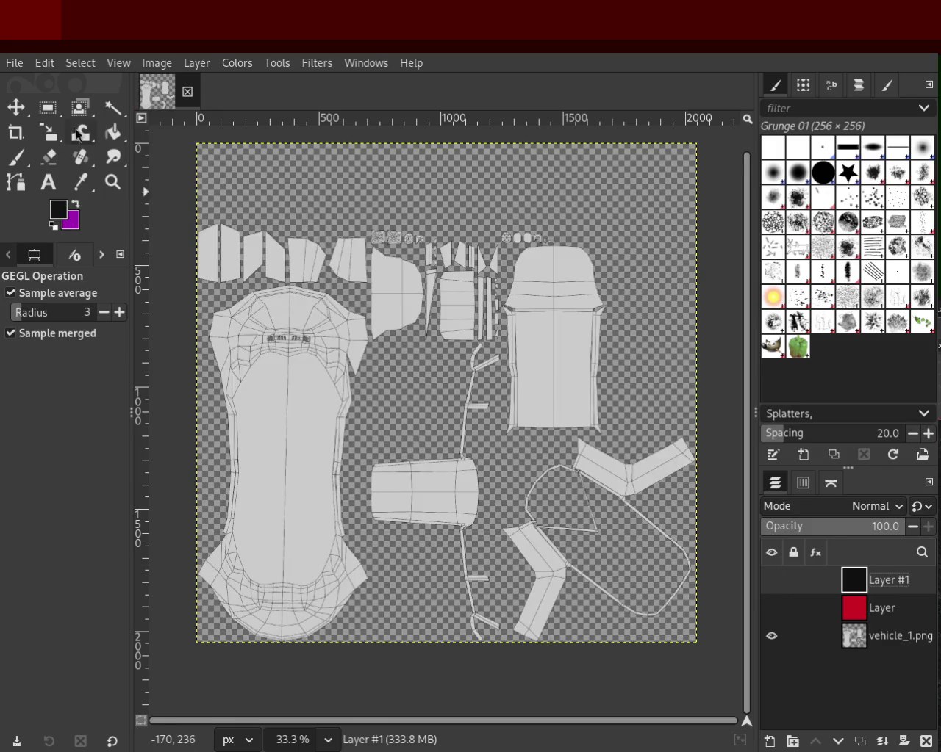
left_click(113, 109)
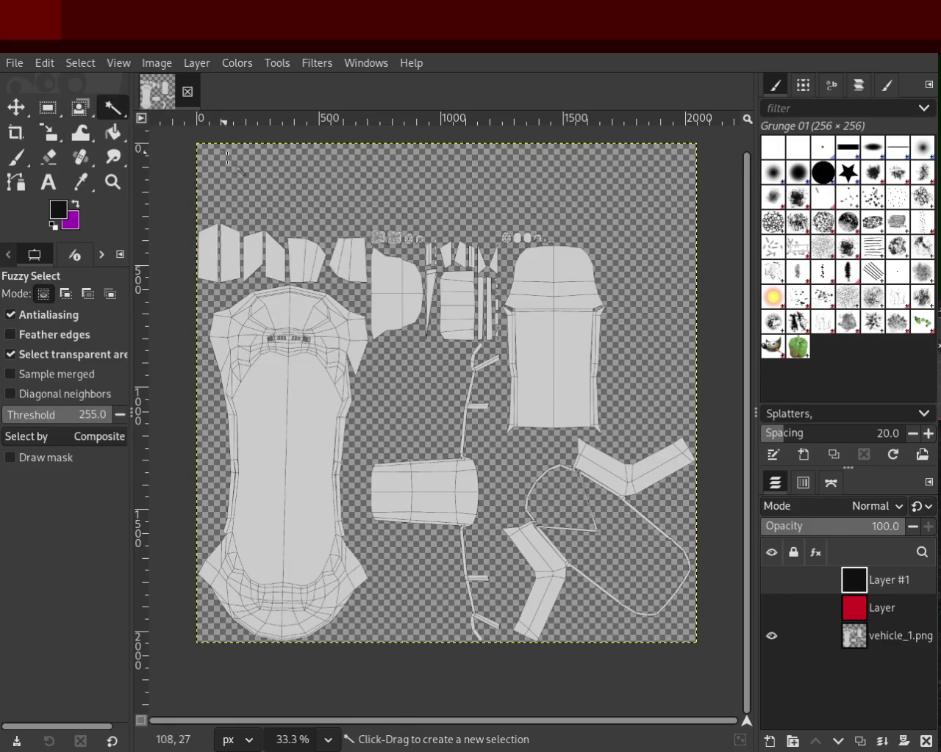
left_click(232, 258)
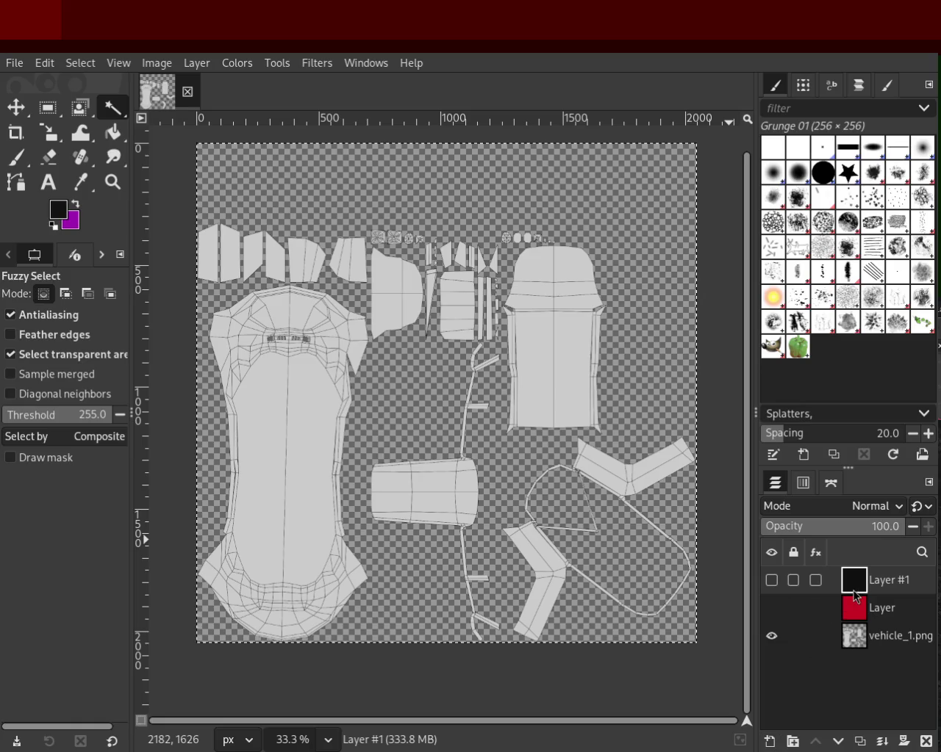
- Delete and restore Layer #1, hide it, and show the red layer again
left_click(926, 740)
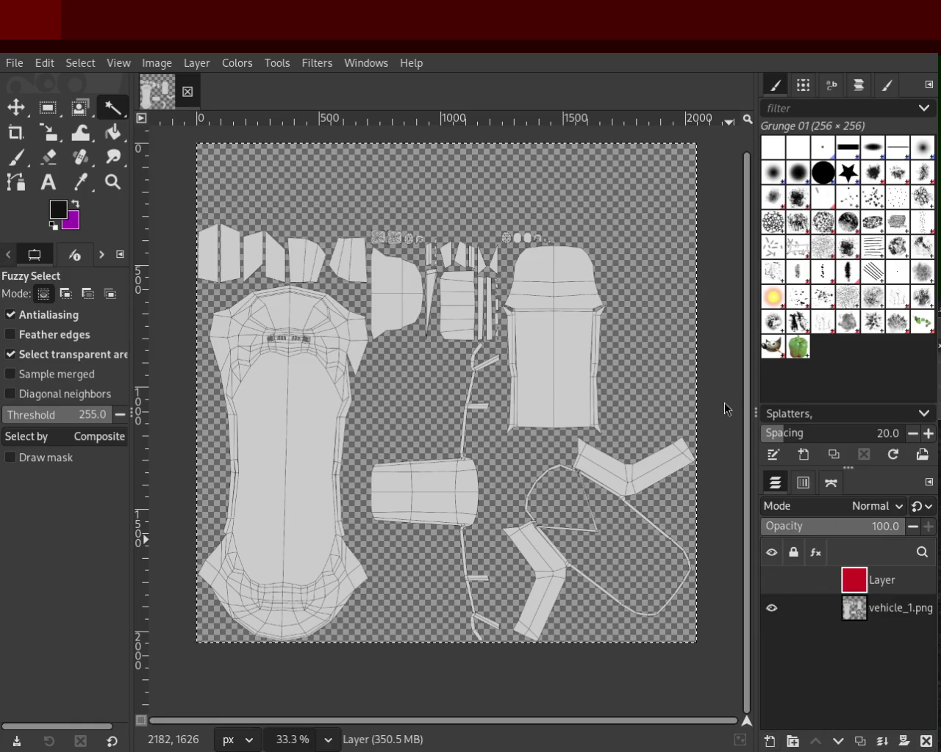
key("ctrl+z")
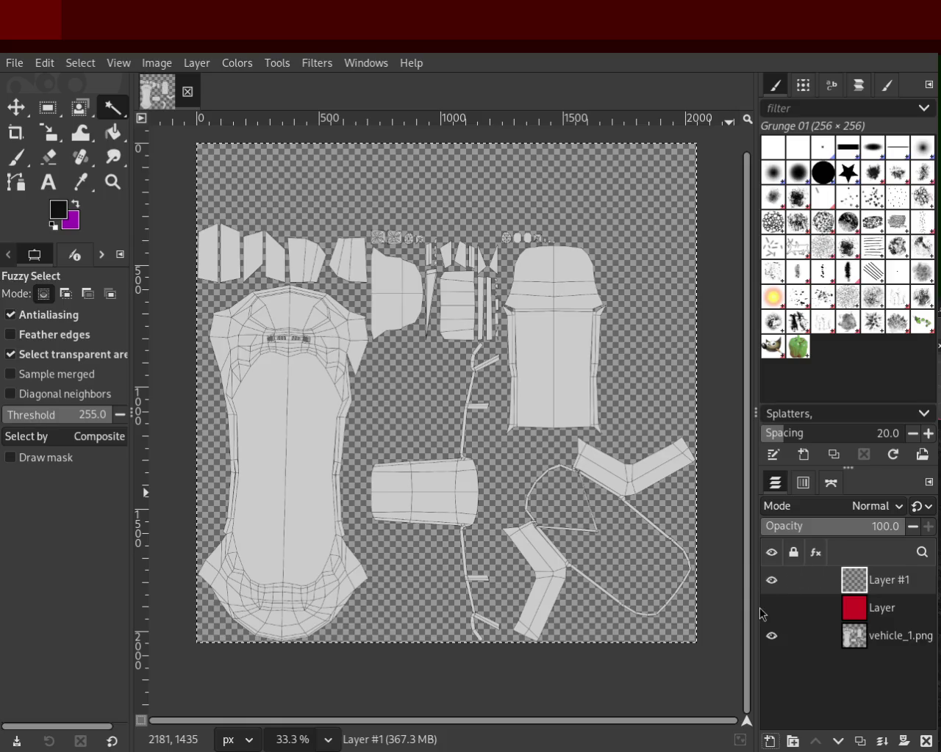
left_click(771, 580)
left_click(771, 609)
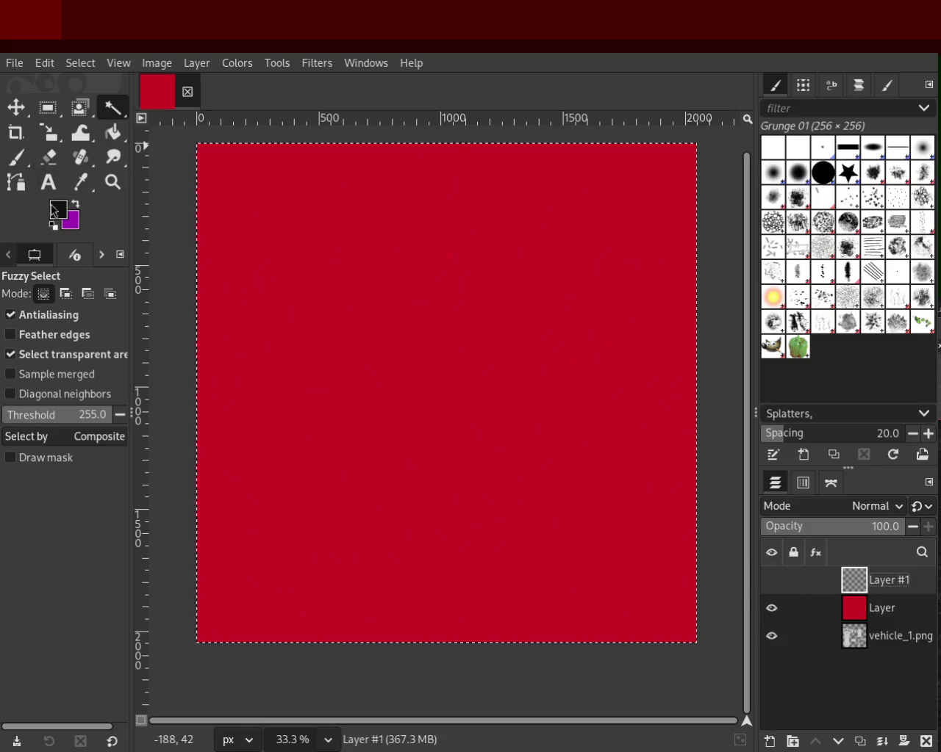
- Bucket-fill Layer #1 with purple and apply HSV Noise to it
left_click(76, 208)
left_click(113, 133)
left_click(462, 289)
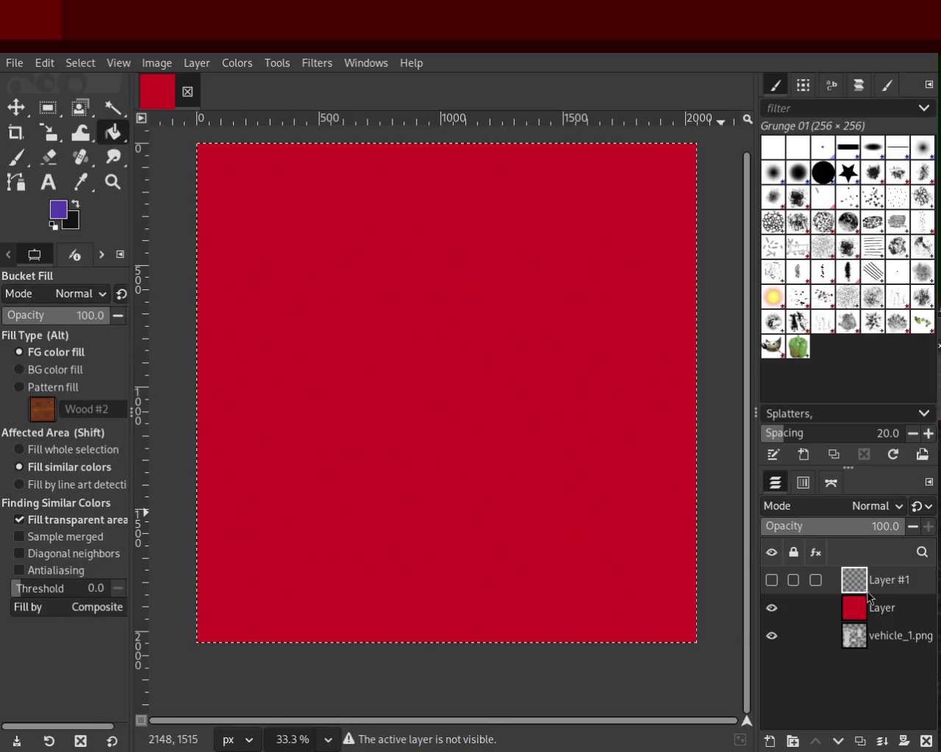
left_click(771, 579)
left_click(408, 399)
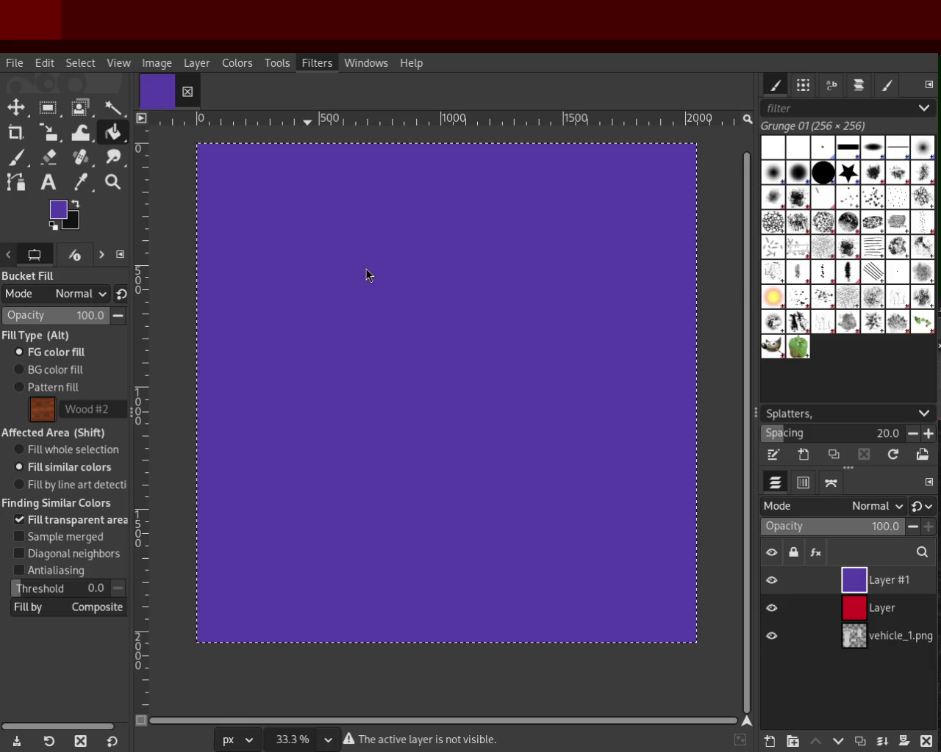
left_click(560, 264)
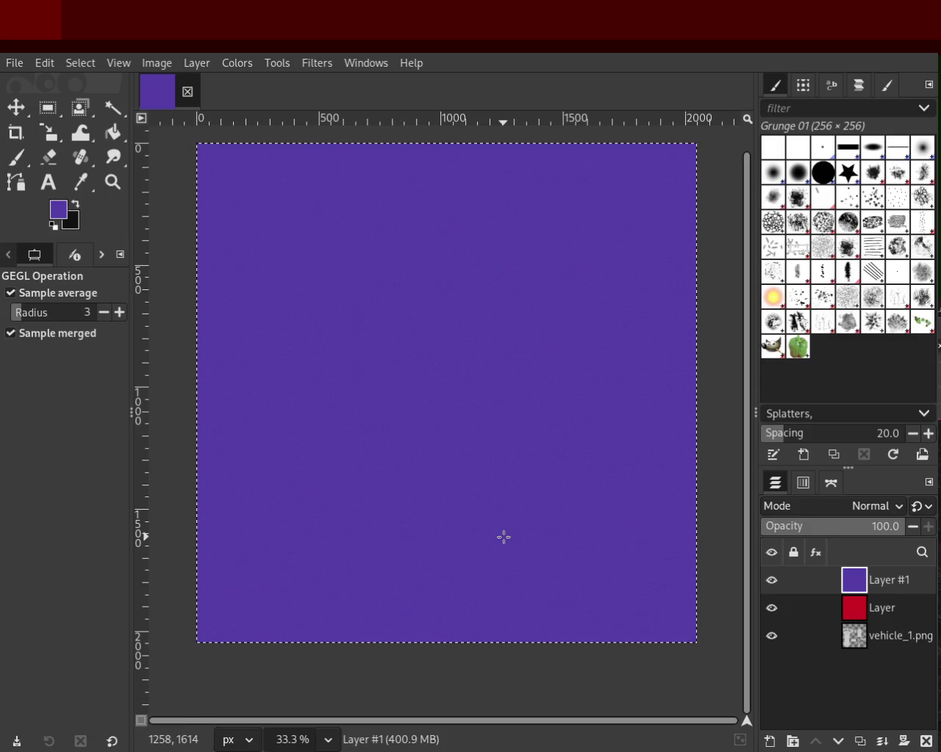
- Hide Layer #1 and the red layer to reveal the vehicle UV layout
left_click(772, 581)
left_click(771, 609)
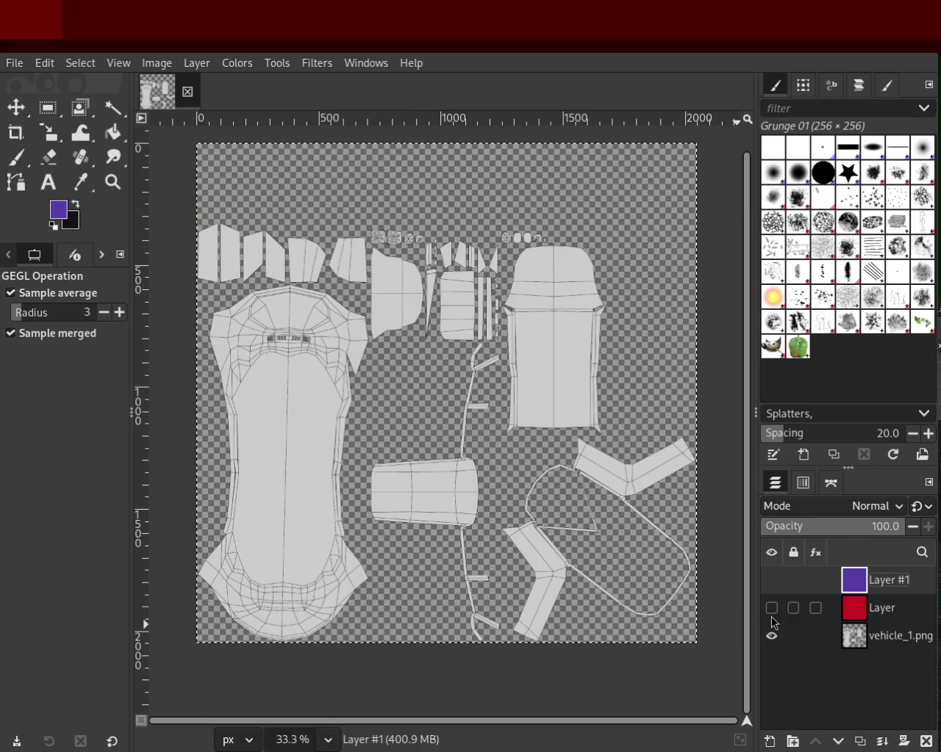
left_click(112, 109)
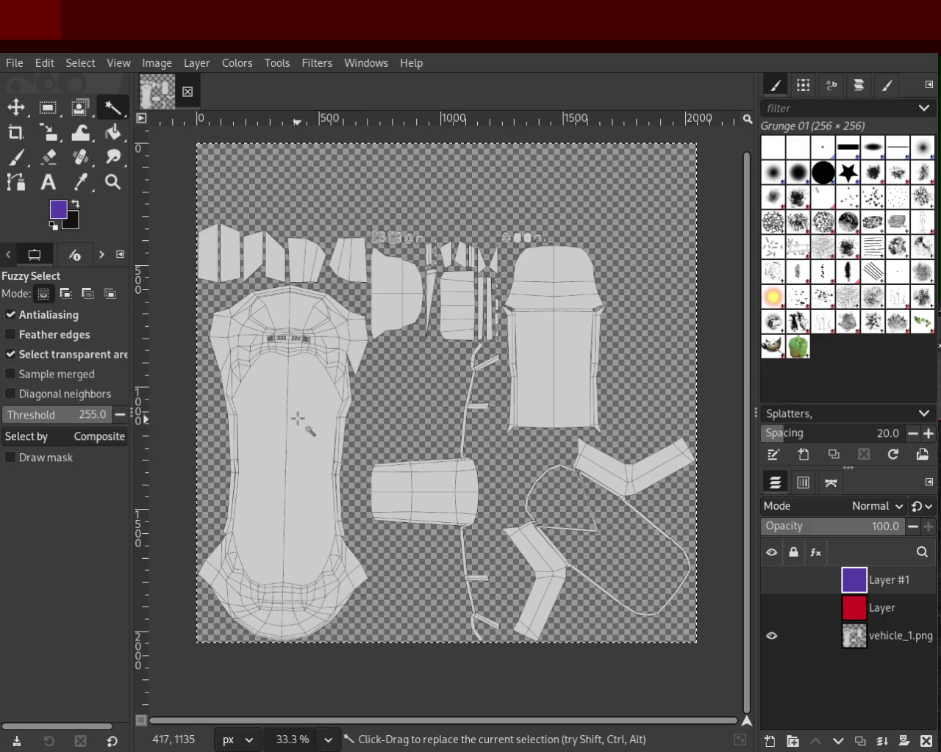
- On vehicle_1.png, fuzzy-select the transparent area and inner hole at threshold 111.8
left_click(896, 636)
left_click(294, 378)
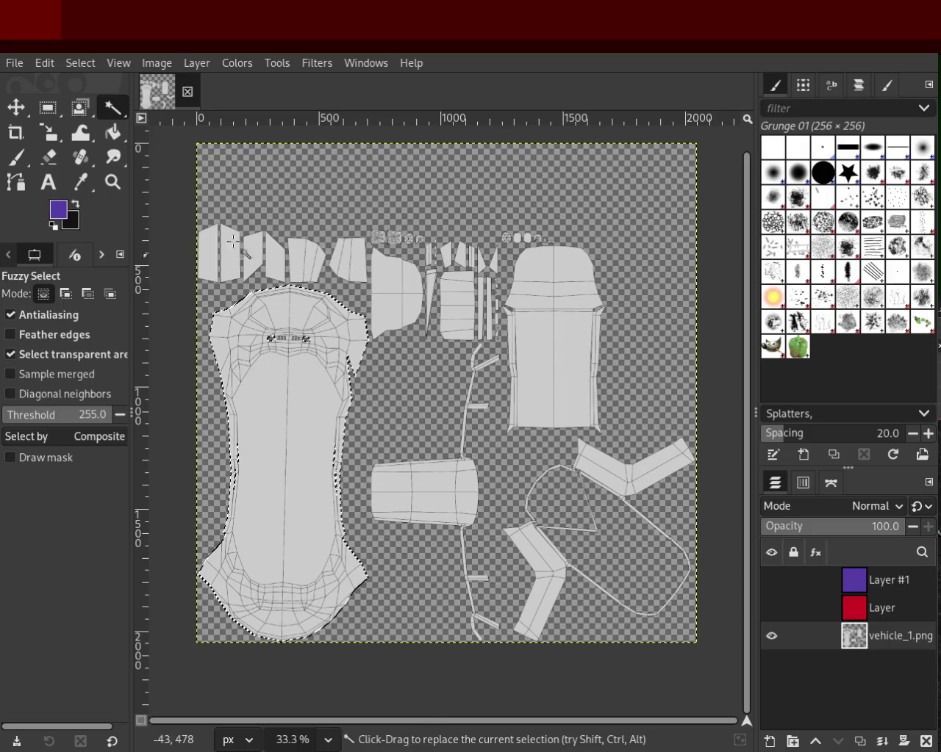
left_click(309, 199)
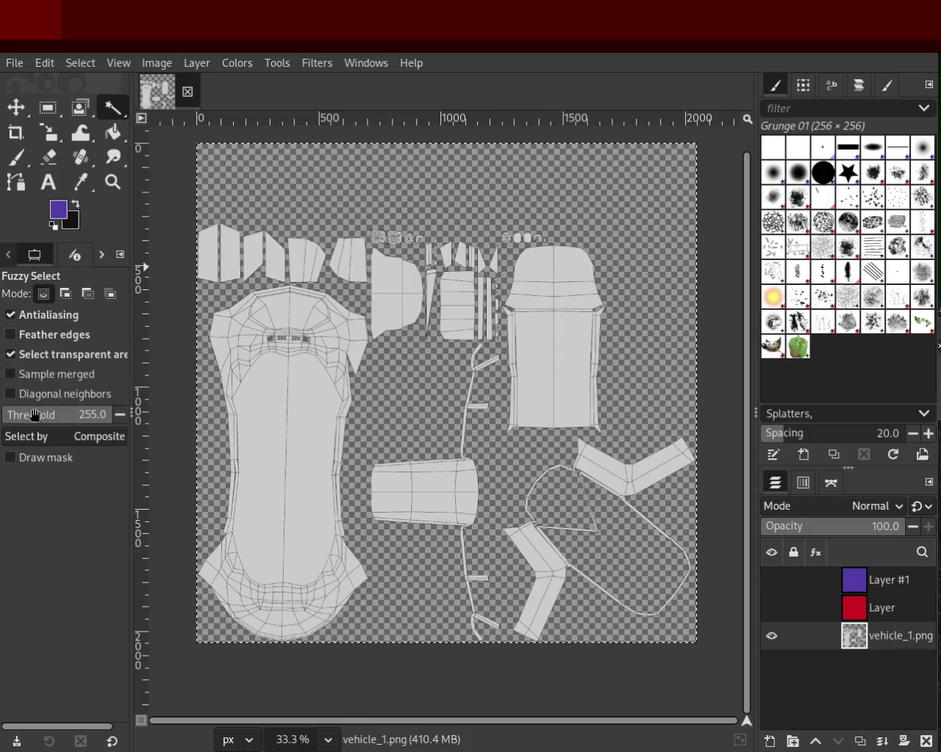
left_click_drag(34, 414, 50, 419)
left_click(345, 203)
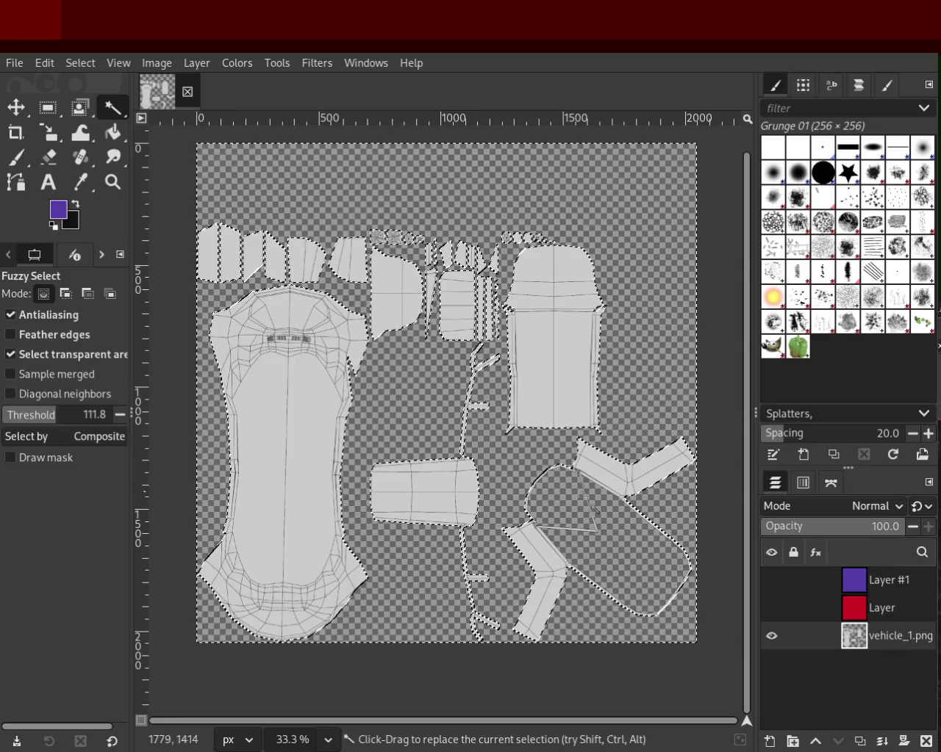
left_click(569, 506, "shift")
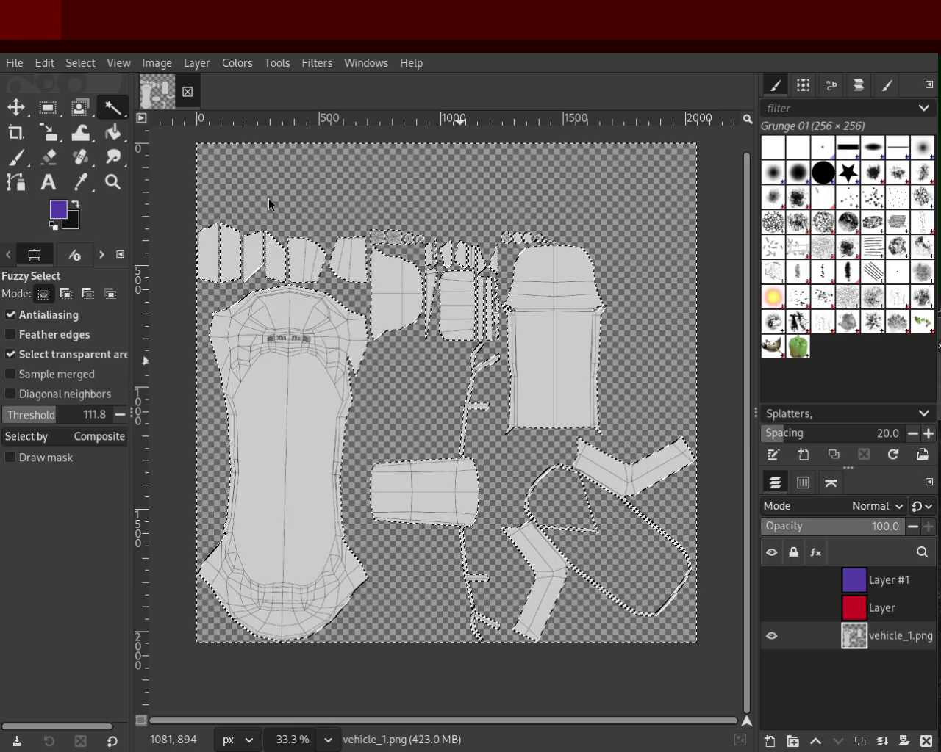
- Add a selection-based mask to the red layer, hide it, and clear the selection
left_click(882, 608)
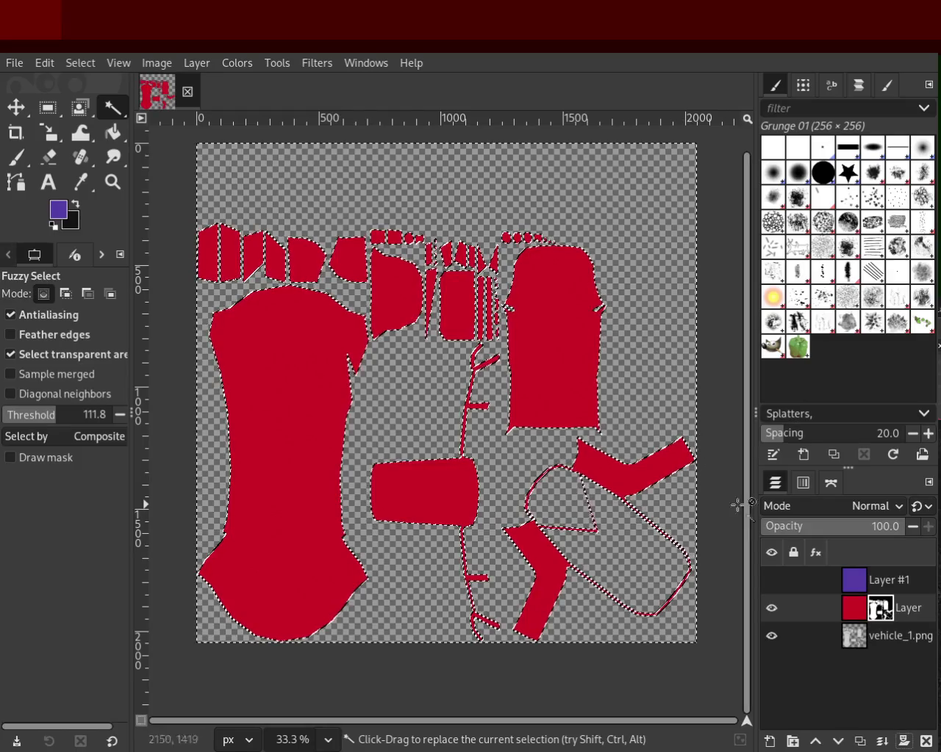
left_click(852, 608)
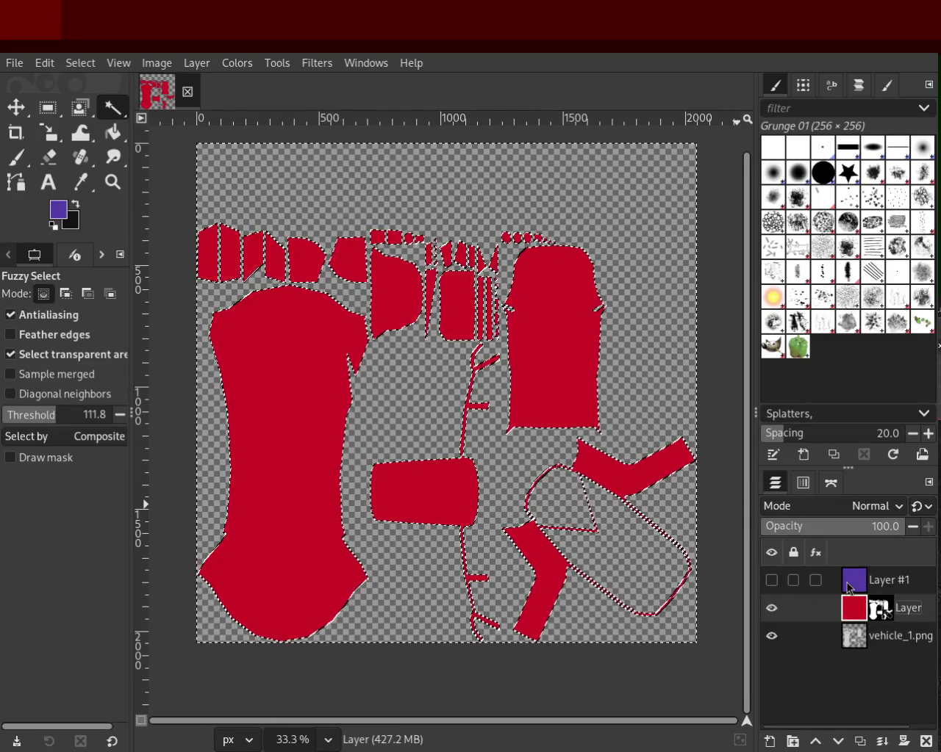
key("Page_Up")
left_click(853, 635)
left_click(771, 608)
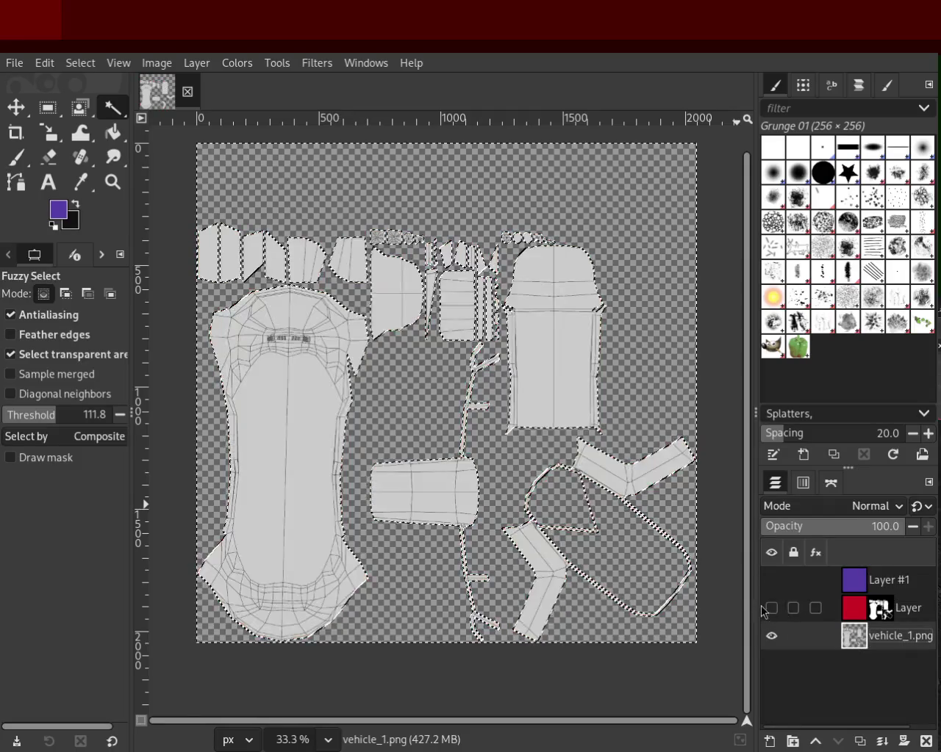
key("ctrl+shift+a")
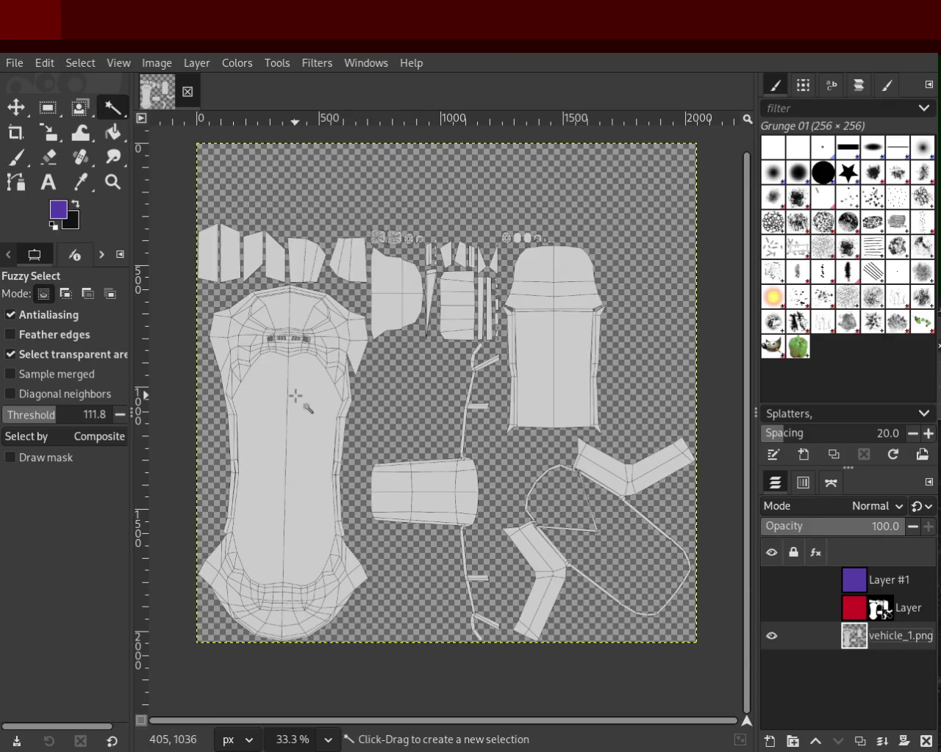
left_click(66, 416)
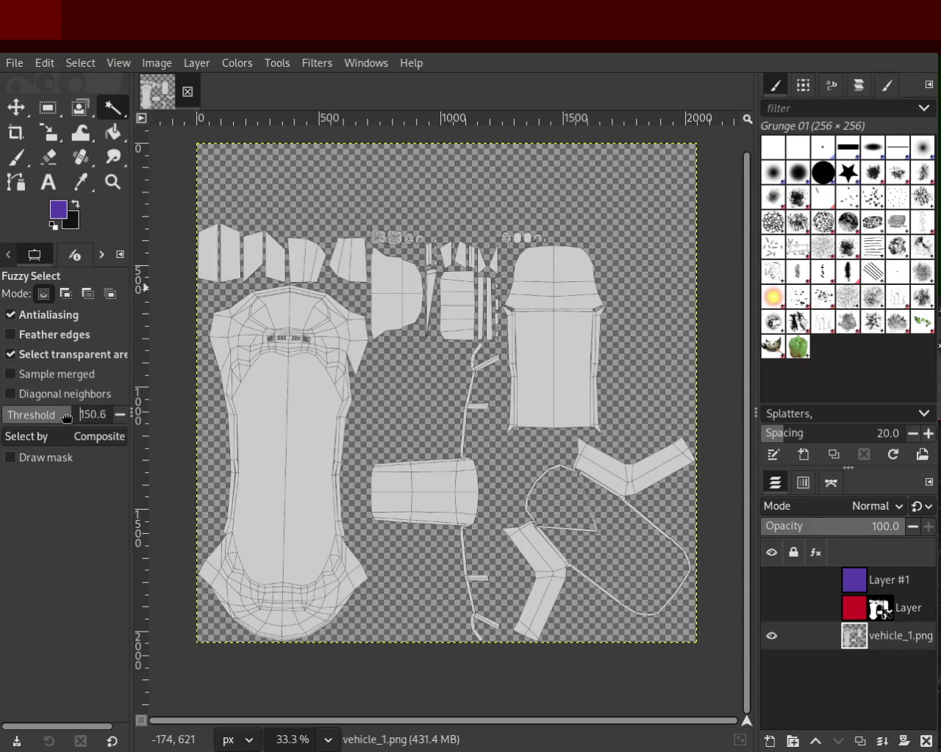
- Set the Fuzzy Select threshold to 255, test a selection, and clear it
left_click_drag(67, 416, 114, 416)
left_click(285, 398)
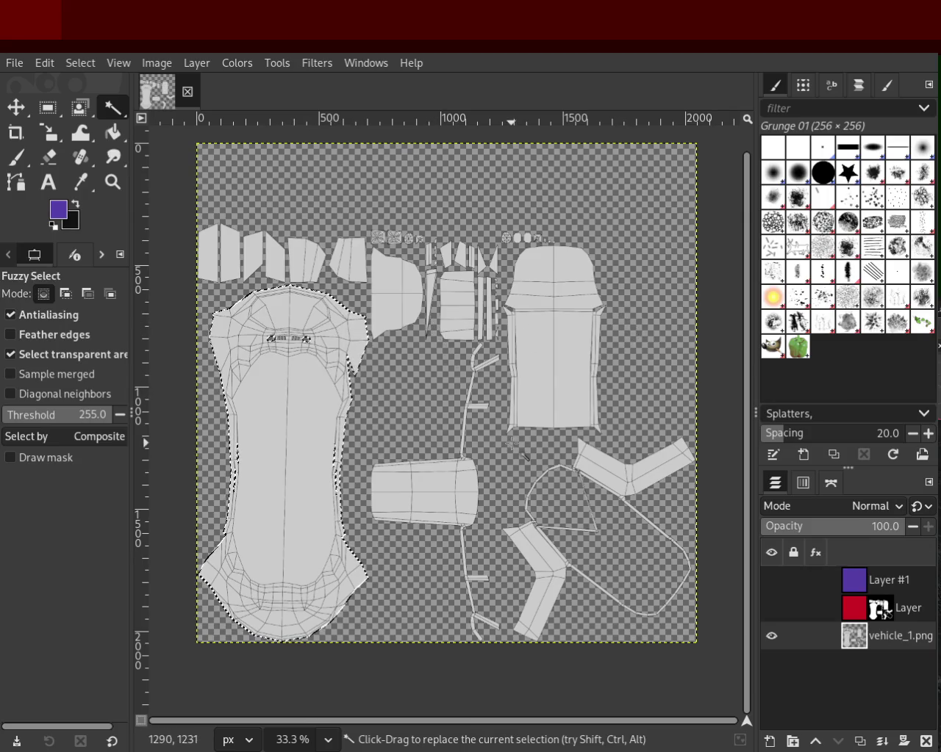
mouse_move(867, 608)
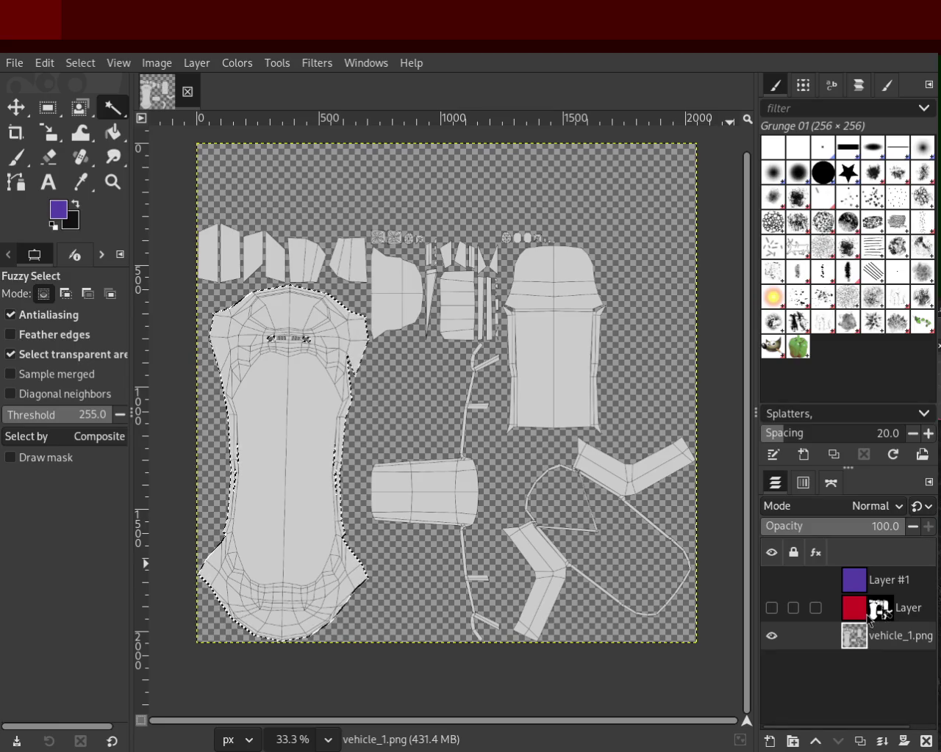
left_click(77, 63)
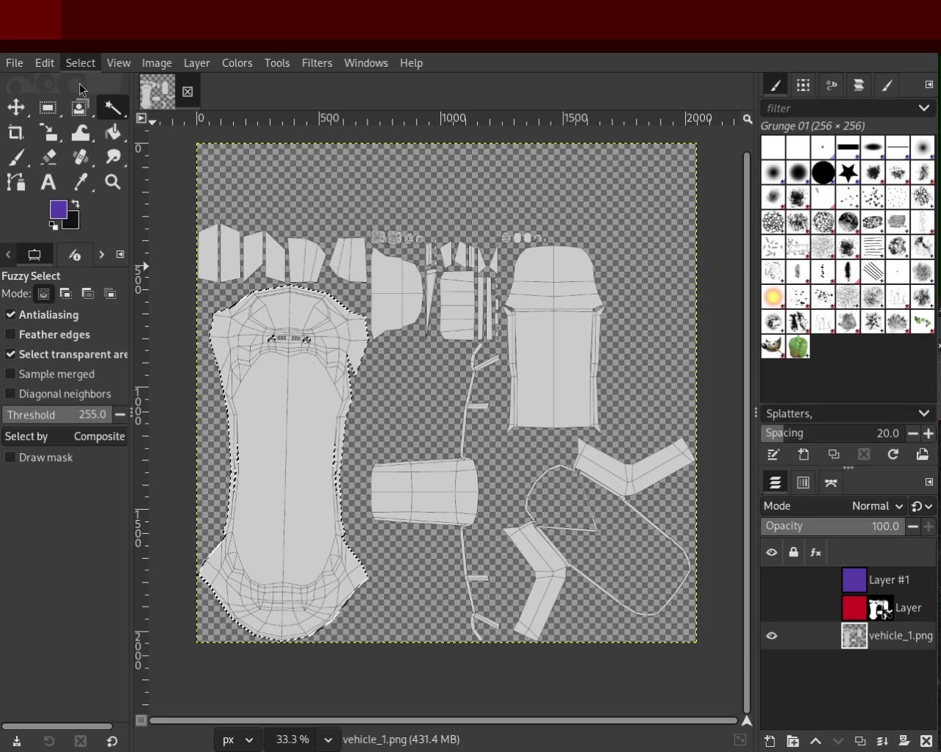
left_click(86, 102)
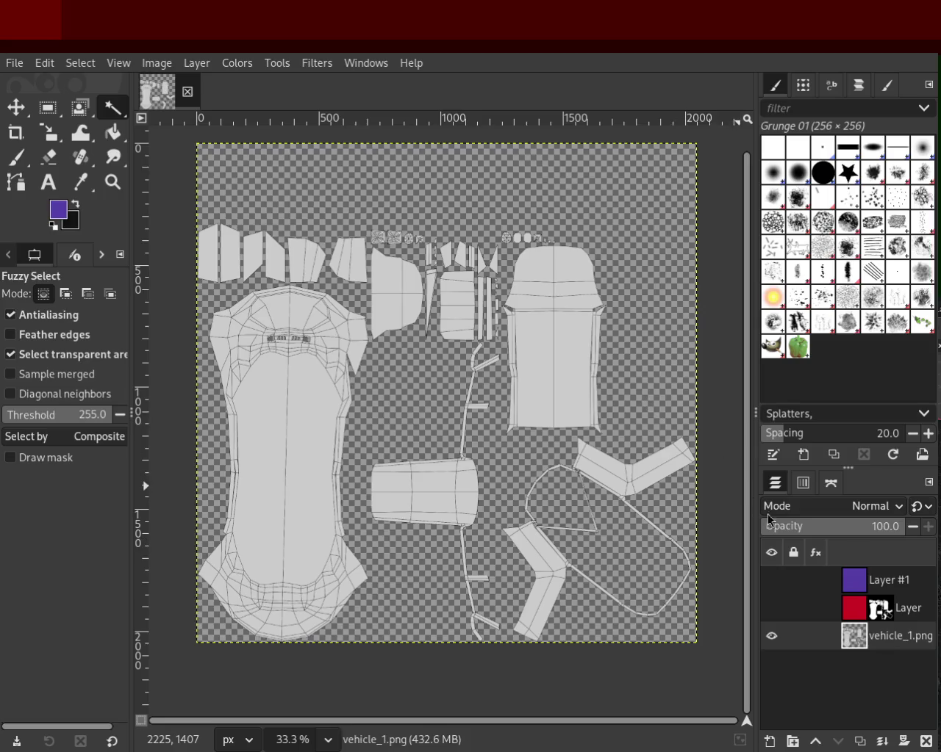
left_click(856, 587)
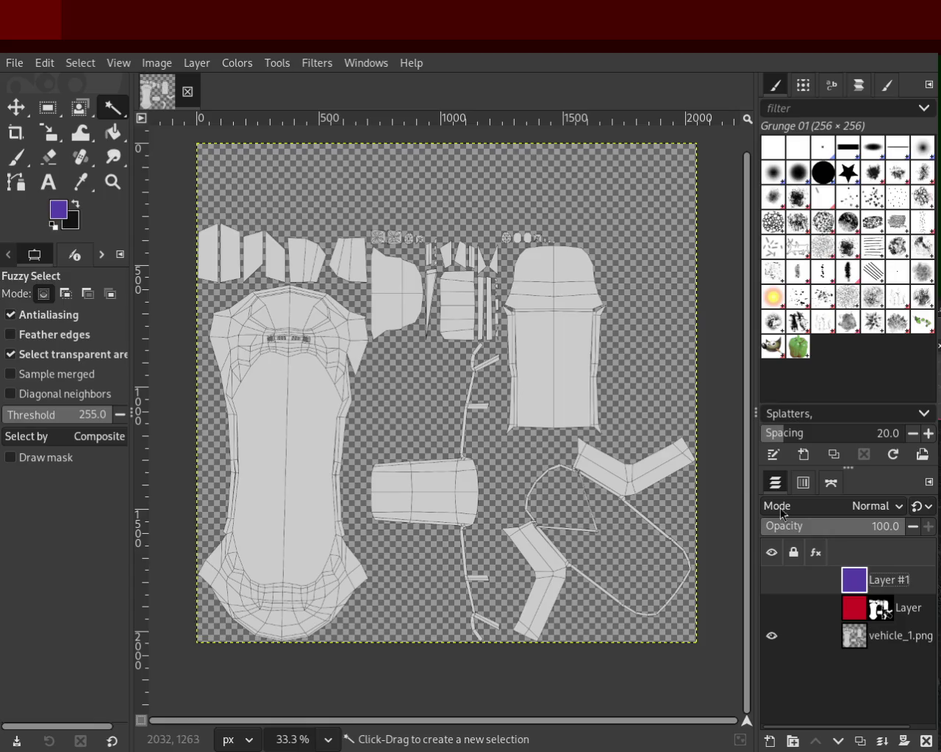
left_click(853, 637)
- Fuzzy-select the small top-row UV pieces and the cluster near the top on vehicle_1.png
left_click(212, 249)
left_click(257, 259, "shift")
left_click(298, 263, "shift")
left_click(346, 260, "shift")
left_click(454, 319, "shift")
left_click(450, 261, "shift")
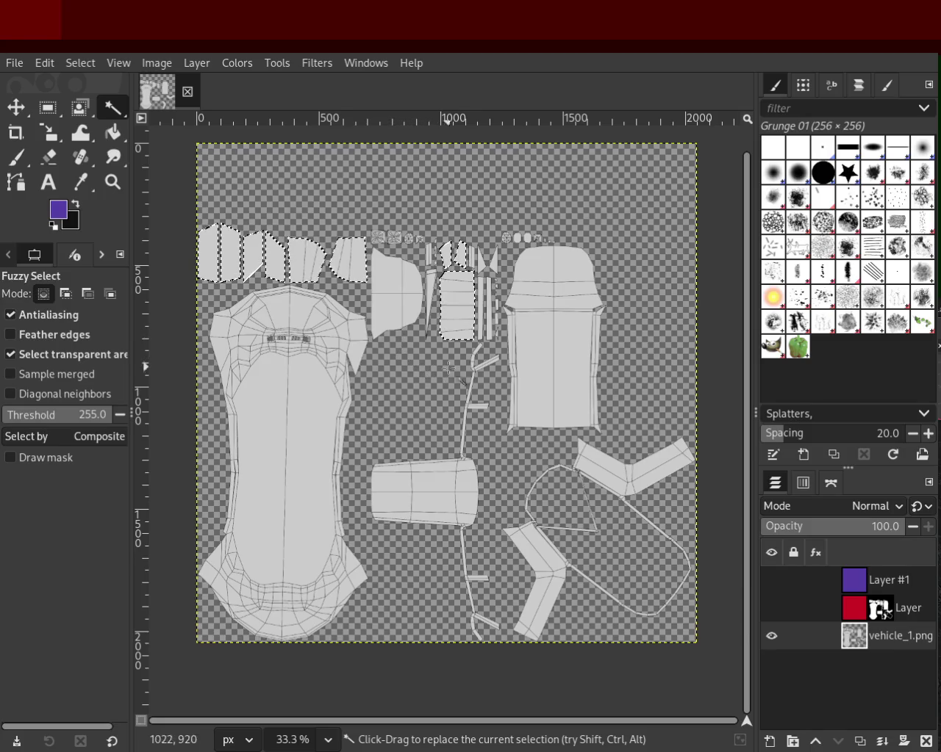
key("shift")
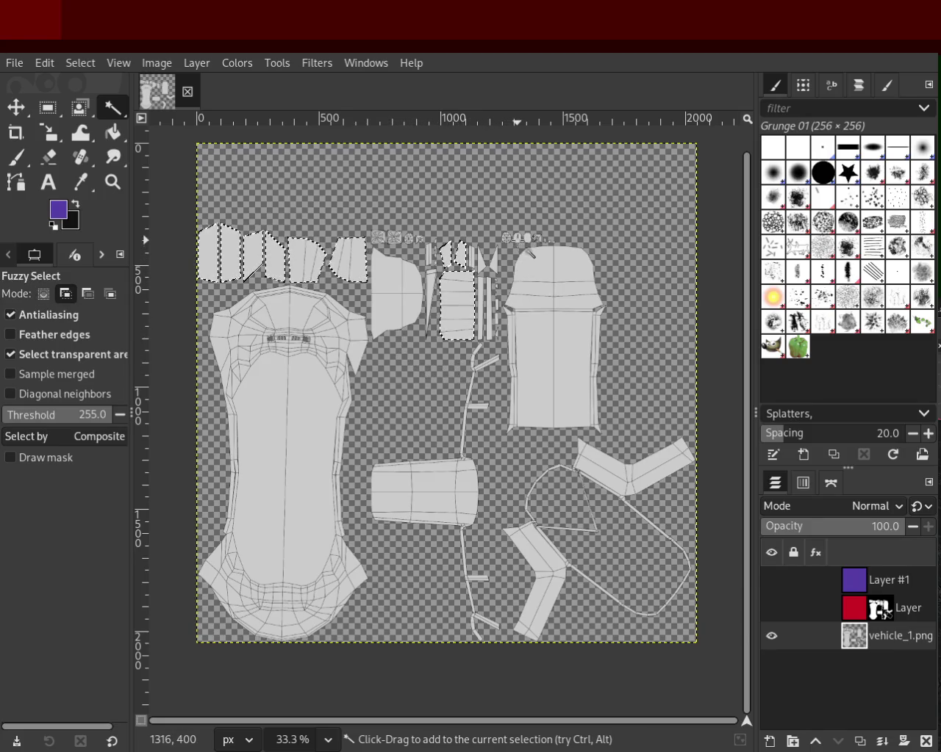
left_click(532, 243, "shift")
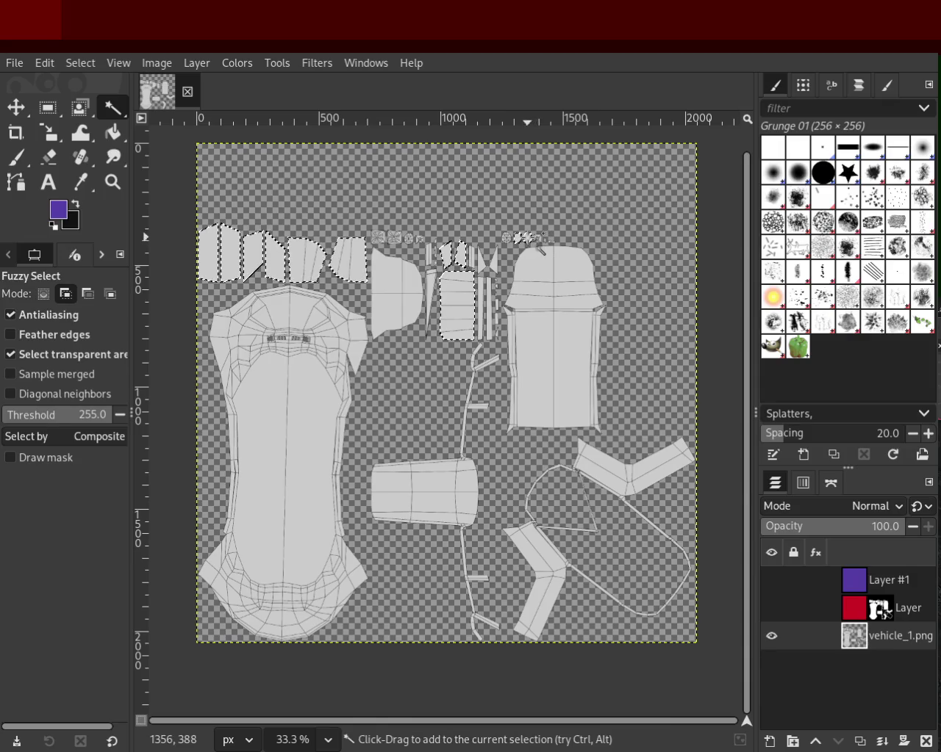
mouse_move(882, 580)
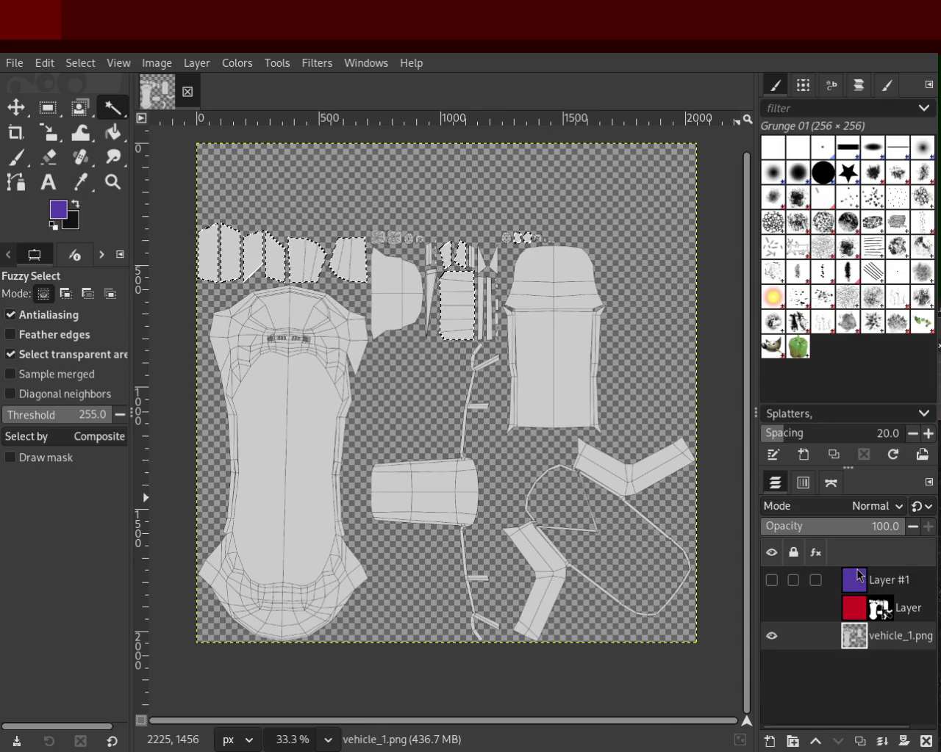
- Add a selection mask to Layer #1 and make it visible
left_click(858, 575)
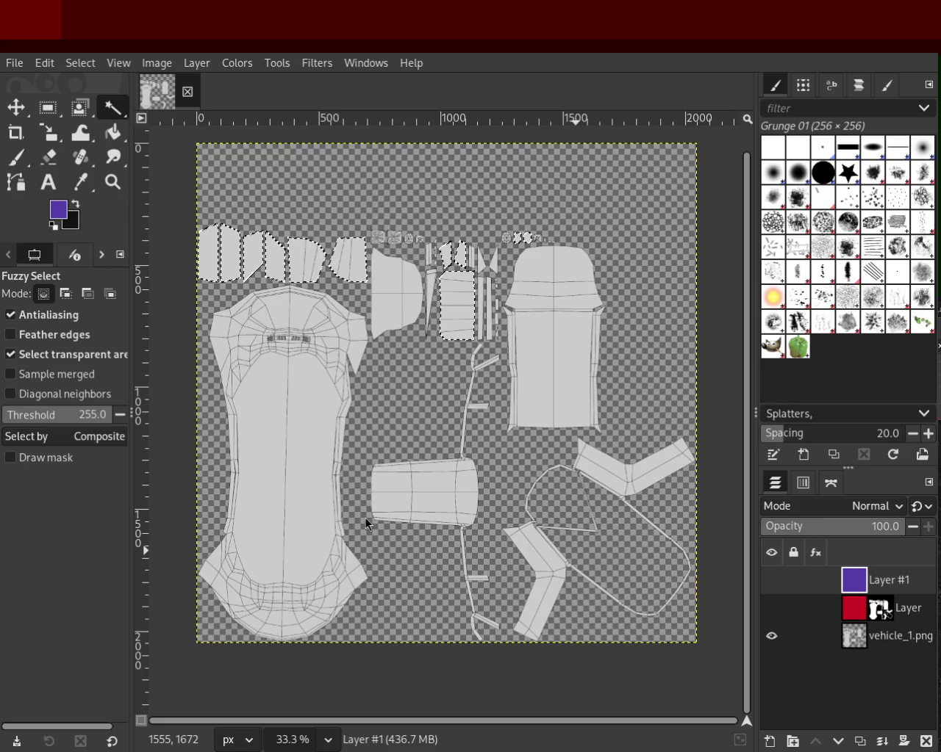
left_click(771, 580)
left_click(903, 741, "shift")
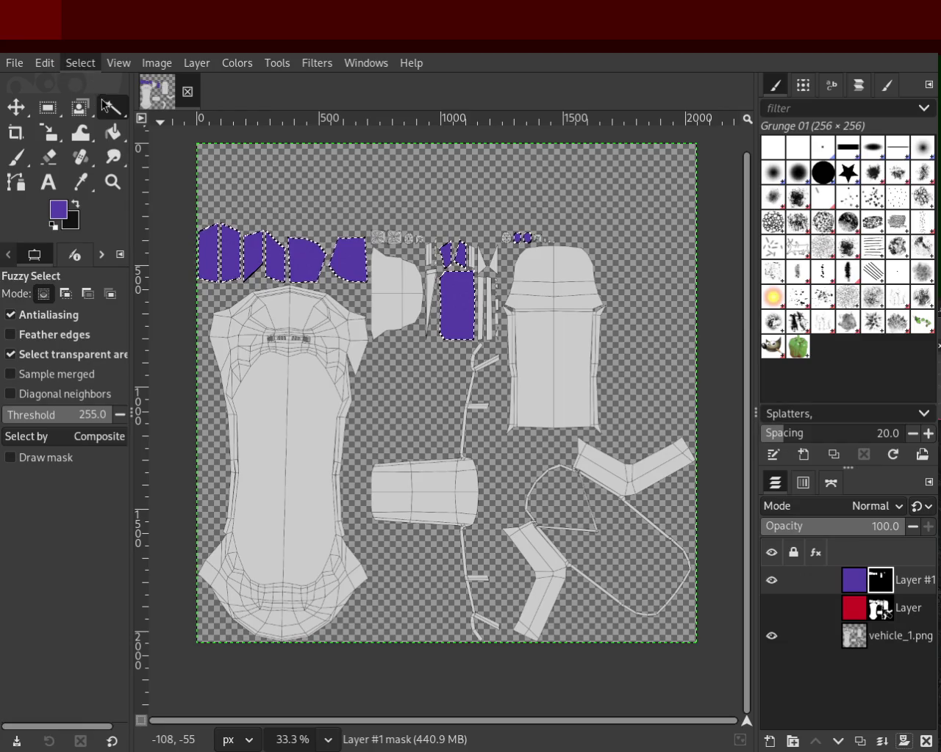
- Duplicate the purple and red layers and merge Layer #2 down into Layer copy
left_click(771, 608)
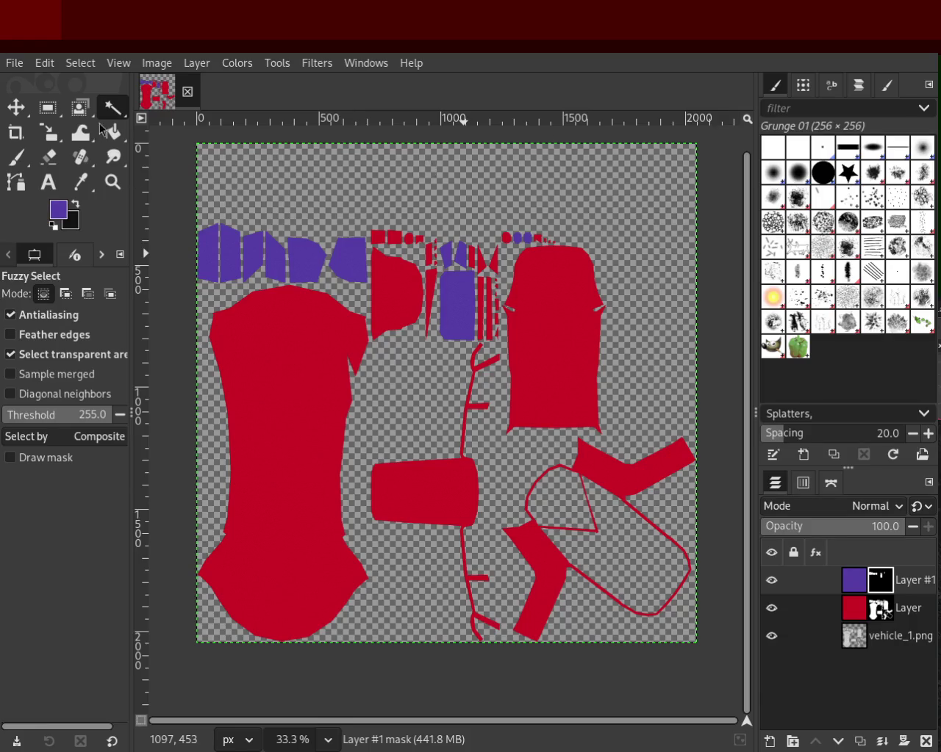
left_click(854, 609)
left_click(854, 580)
key("shift+ctrl+d")
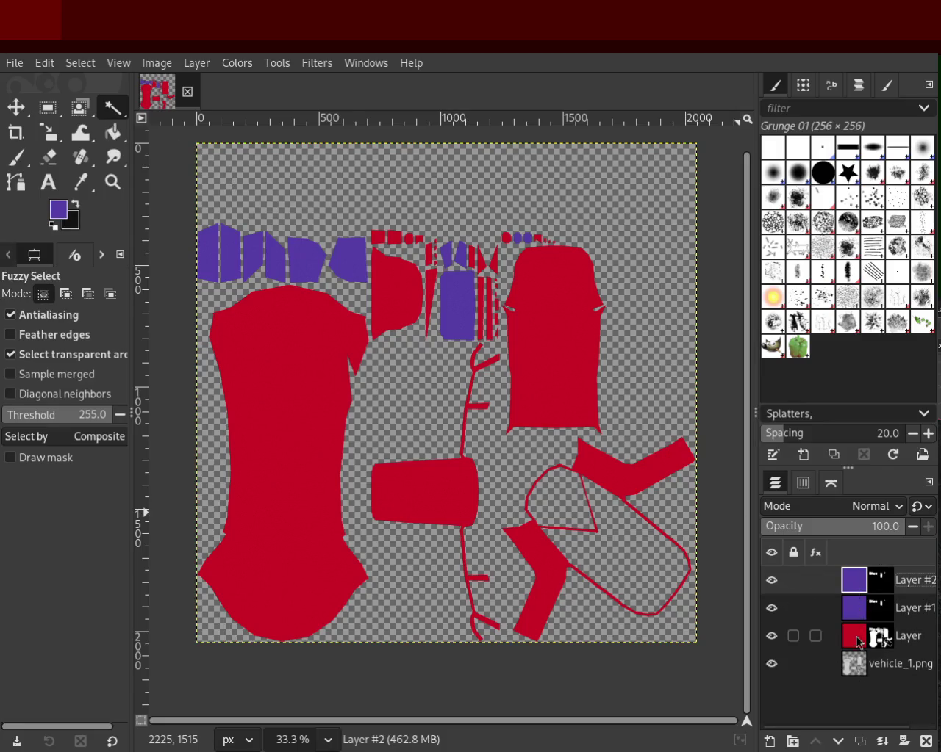
left_click(854, 636)
key("shift+ctrl+d")
left_click_drag(859, 643, 860, 595)
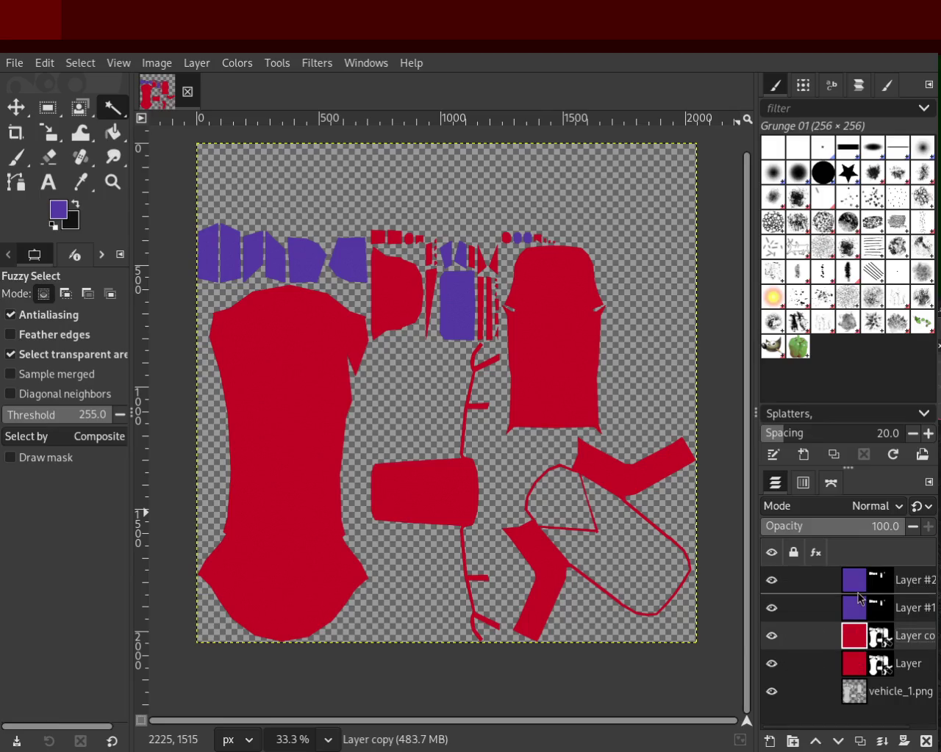
left_click(858, 584)
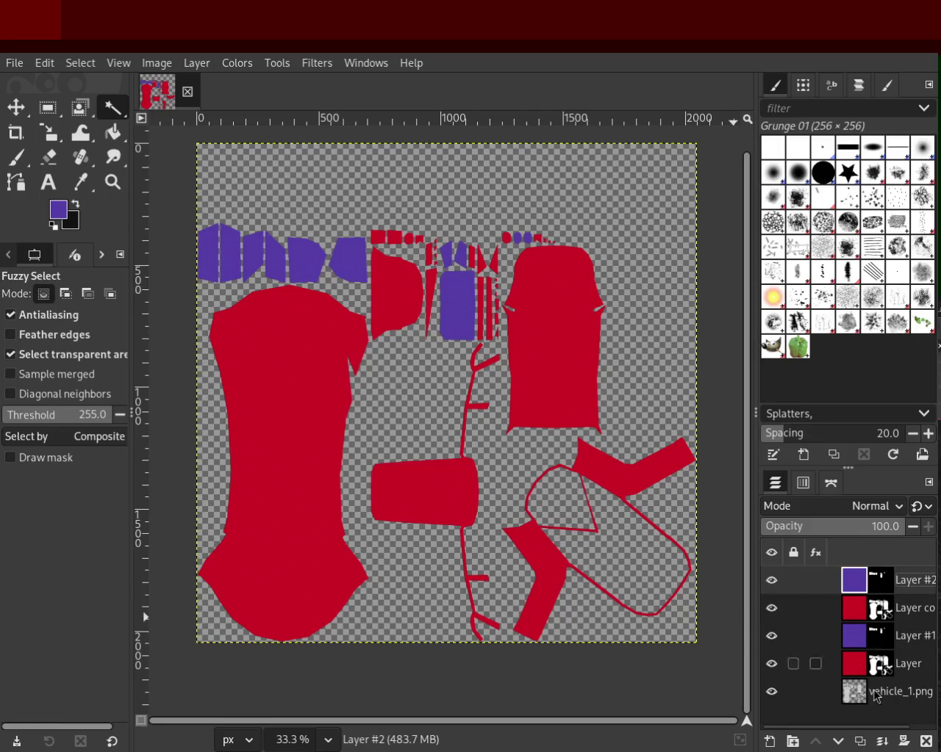
left_click(882, 741)
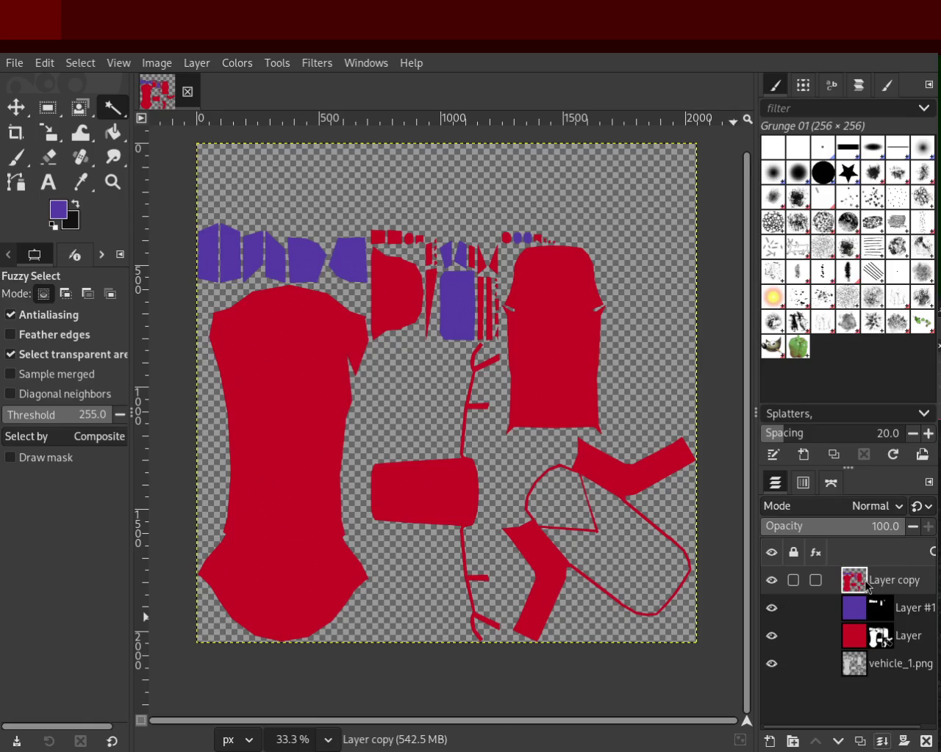
- Duplicate the merged colour layer and name the top copy 'metallic'
key("ctrl+shift+d")
key("ctrl+shift+d")
key("ctrl+shift+d")
key("ctrl+shift+d")
key("ctrl+shift+d")
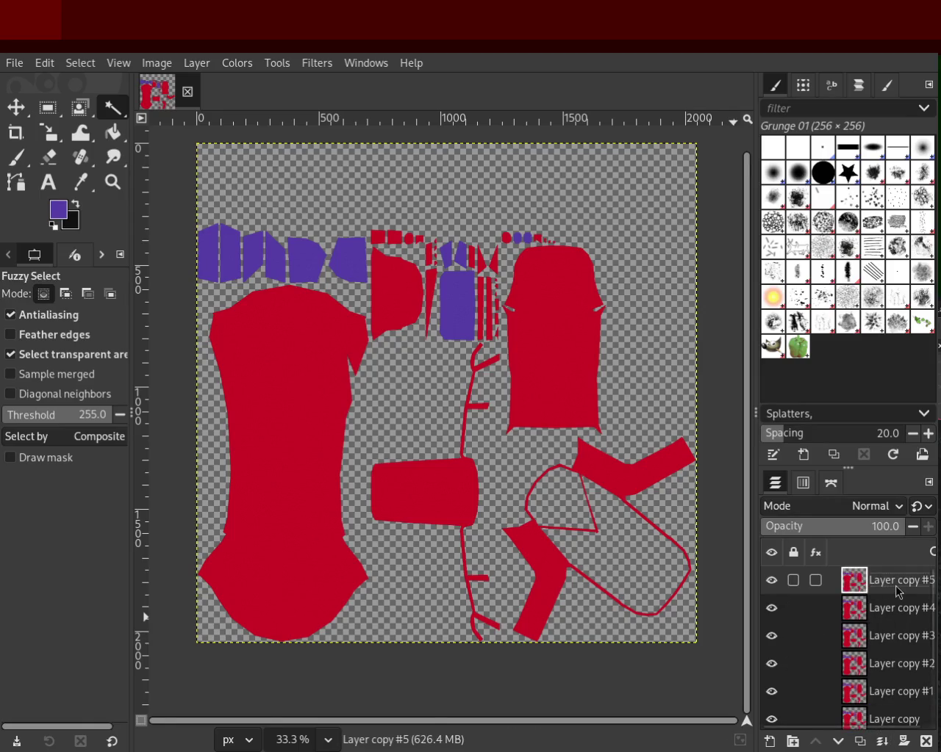
double_click(895, 582)
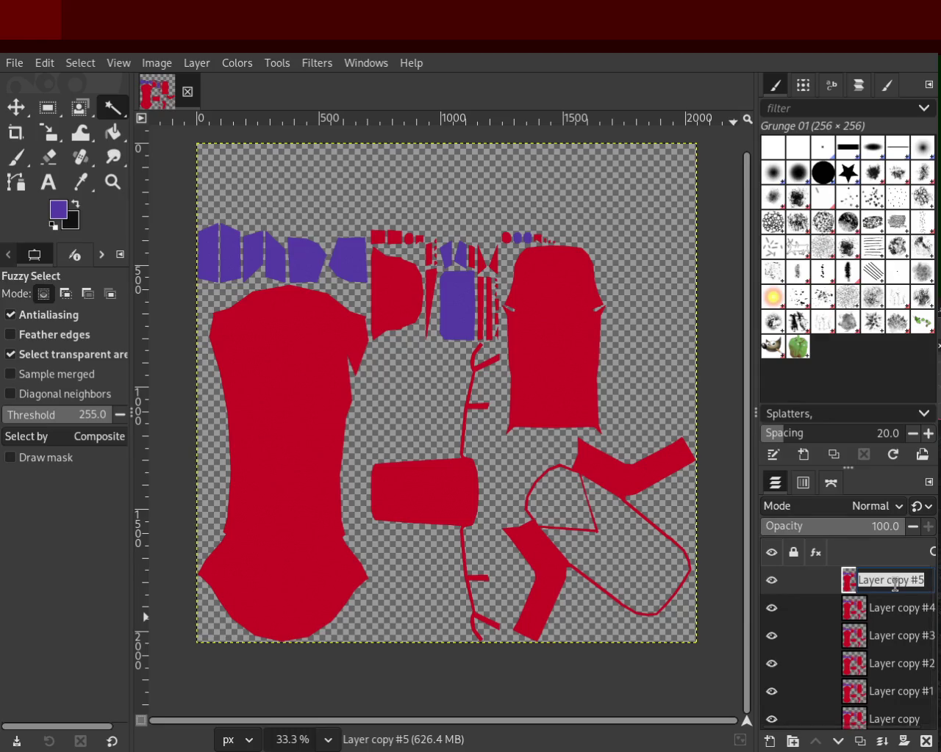
type("METALL")
key("BackSpace")
key("BackSpace")
key("BackSpace")
key("BackSpace")
key("BackSpace")
key("BackSpace")
type("e")
key("BackSpace")
type("metallic")
key("Return")
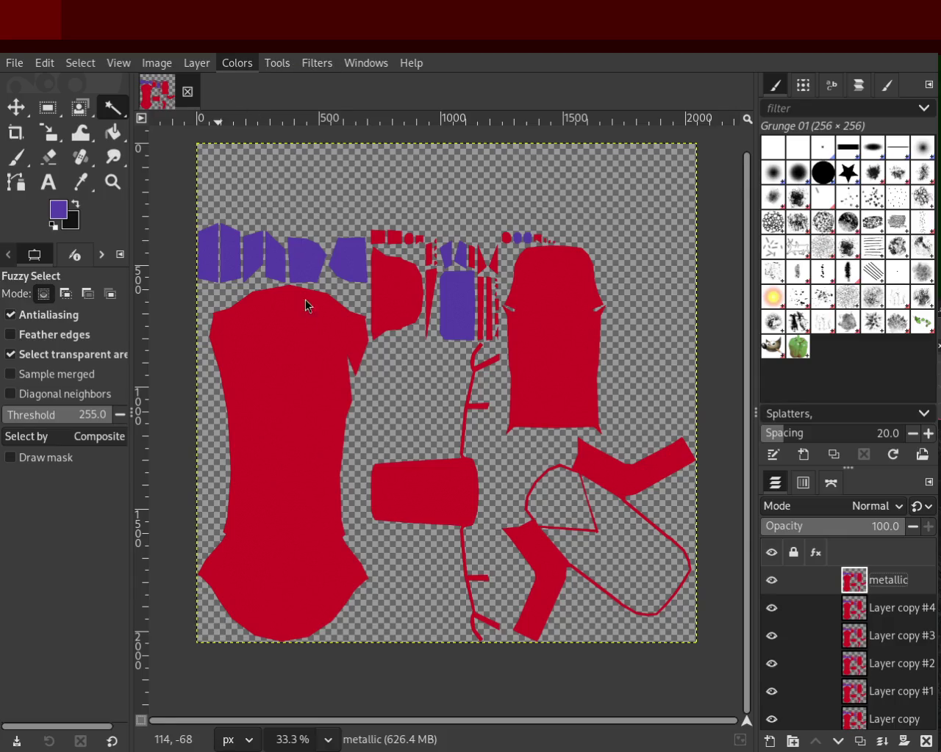
- Desaturate the metallic layer into a dark greyscale map with near-black purple areas
key("ctrl+f")
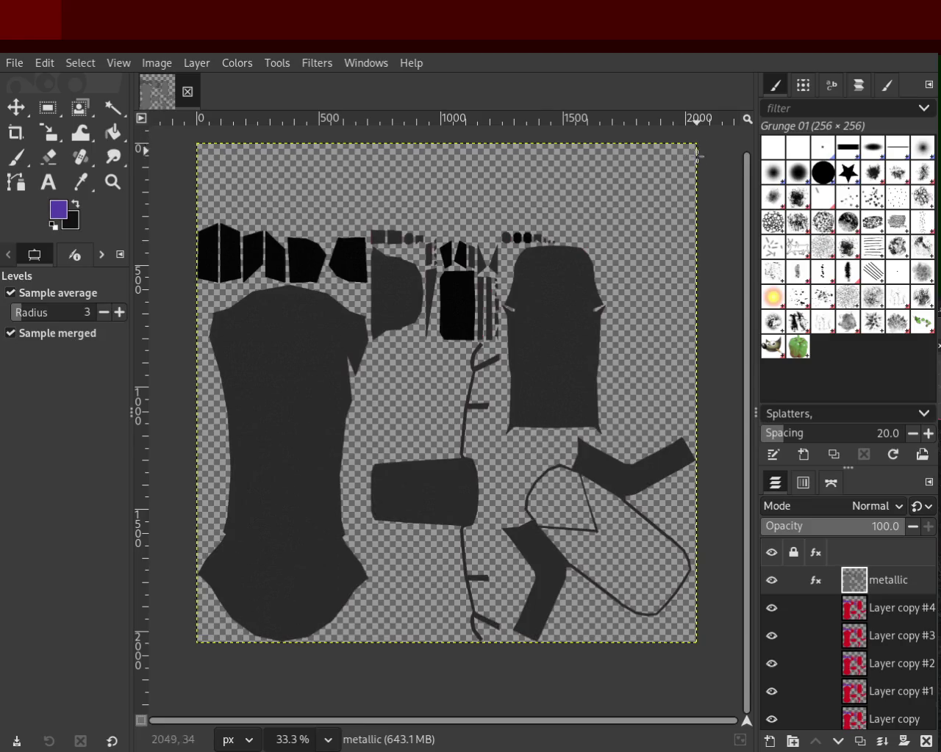
- Rename Layer copy #4 to 'roughness', lighten it to near-white grey with Levels, and hide metallic
double_click(886, 610)
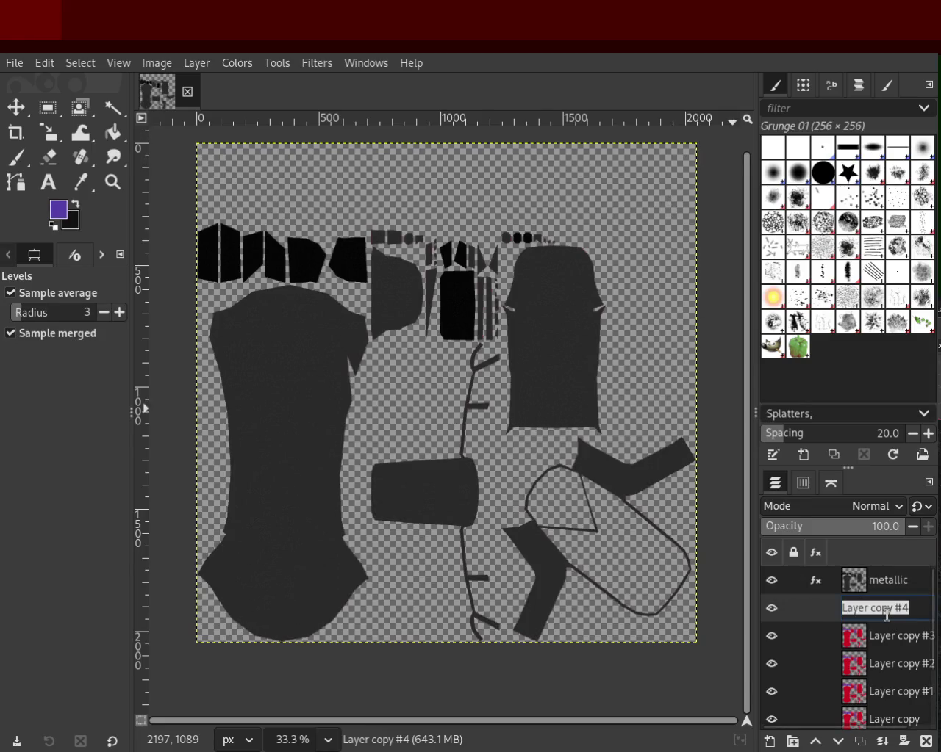
type("roughness")
key("Return")
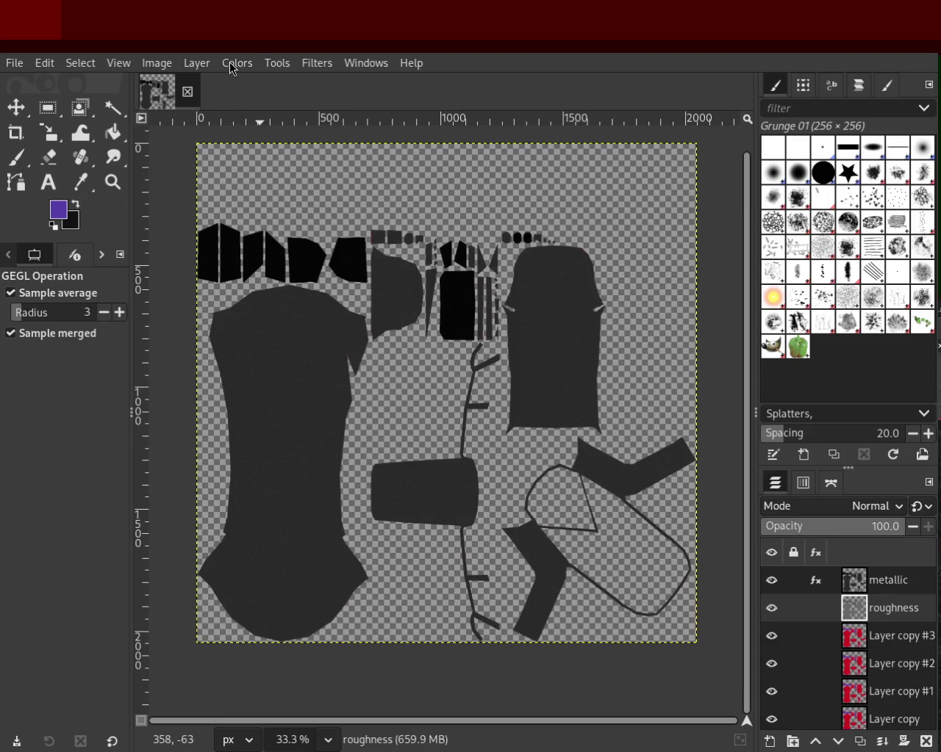
key("ctrl+f")
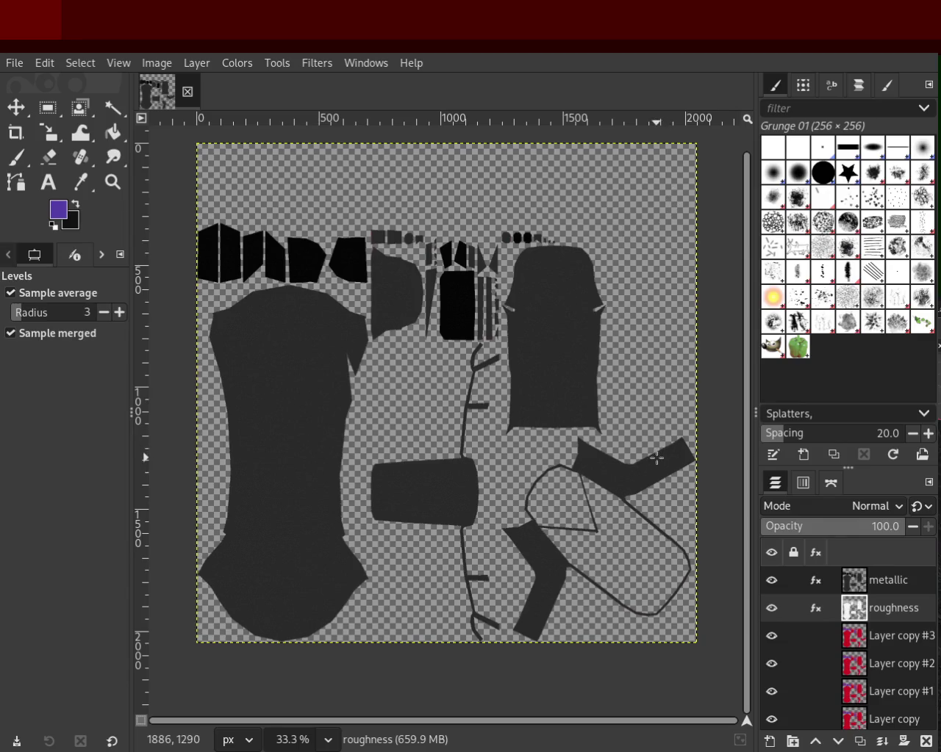
left_click(770, 580)
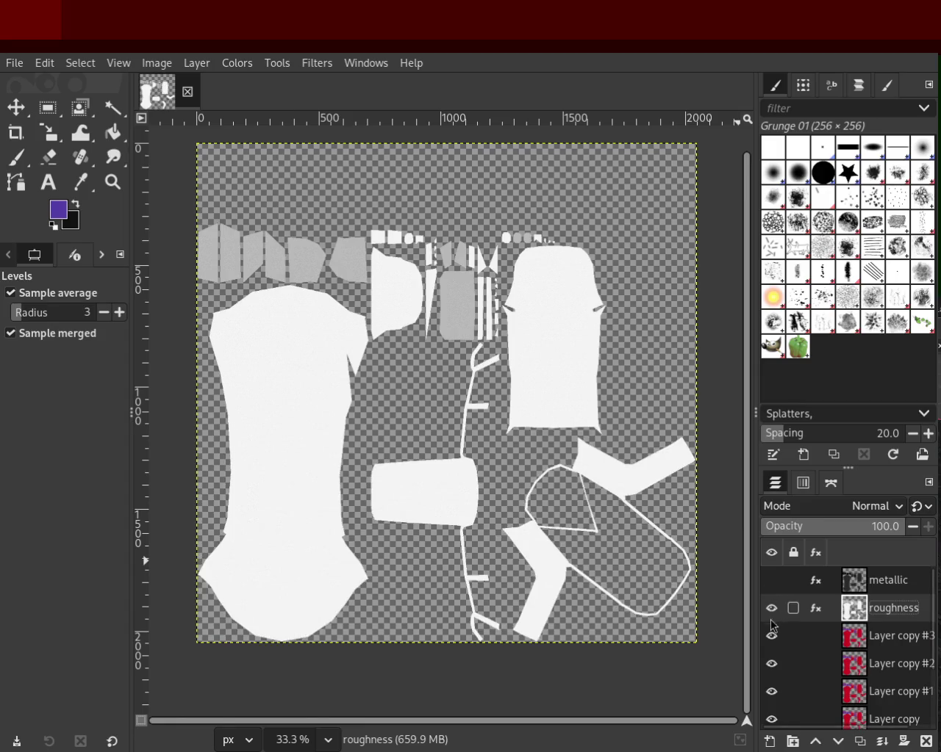
- Hide roughness, rename Layer copy #3 to 'AO', and turn it into a near-white greyscale map
left_click(771, 608)
double_click(881, 641)
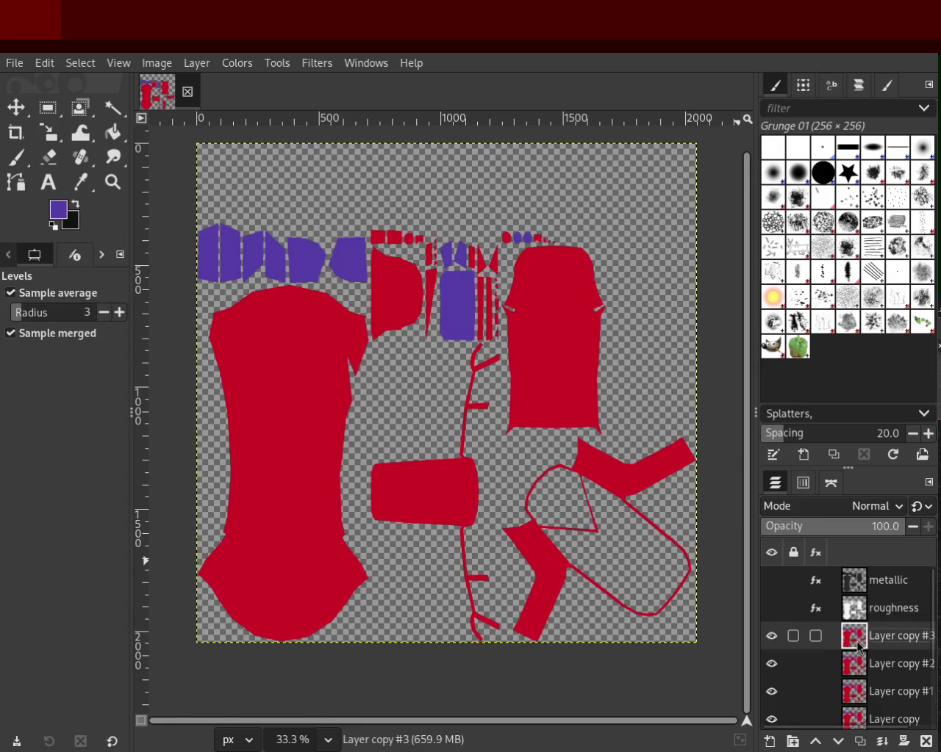
type("AO")
key("Return")
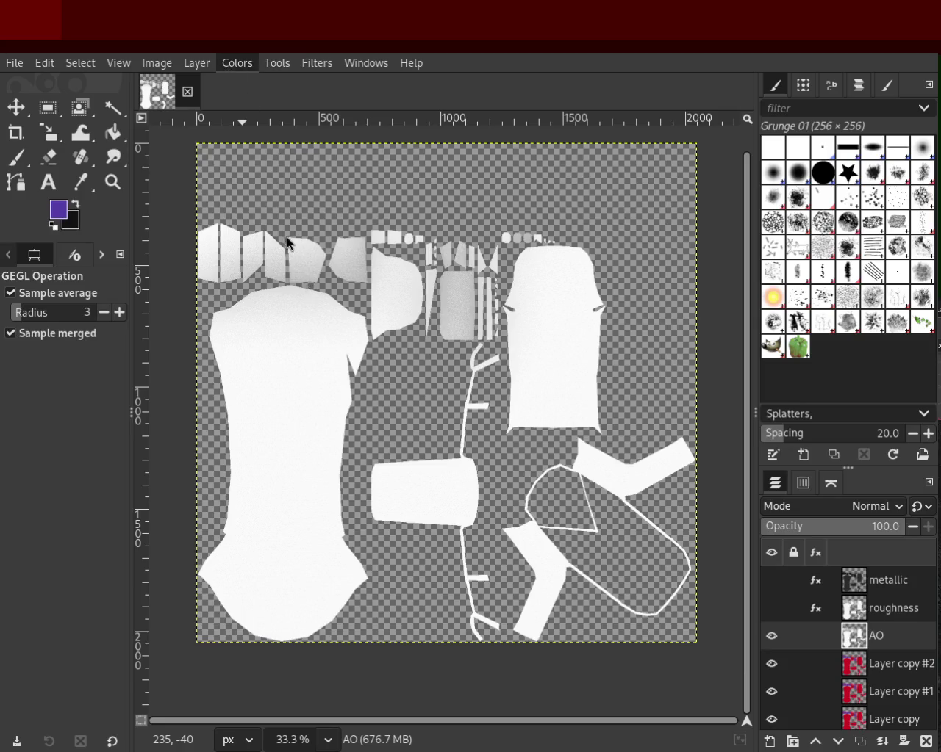
key("ctrl+f")
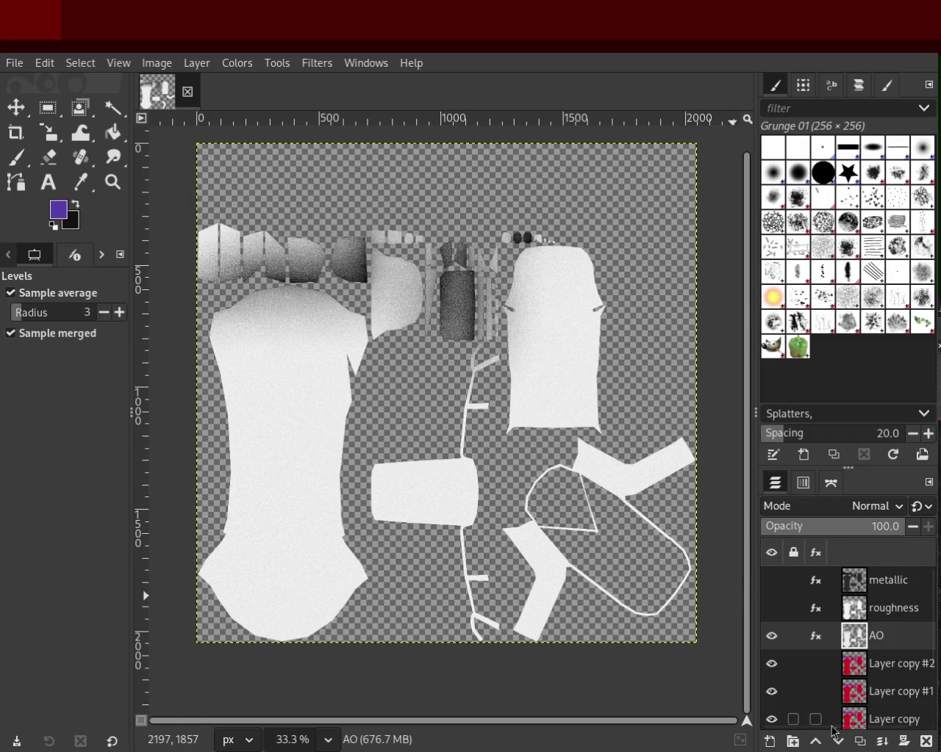
scroll(935, 706, "down", 2)
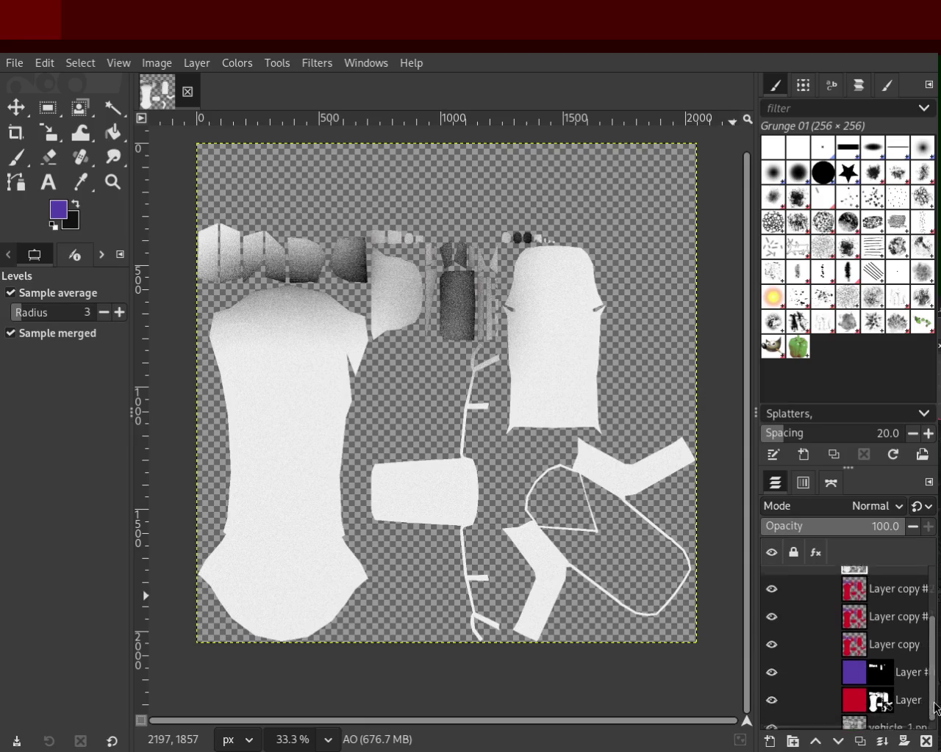
scroll(936, 706, "down", 1)
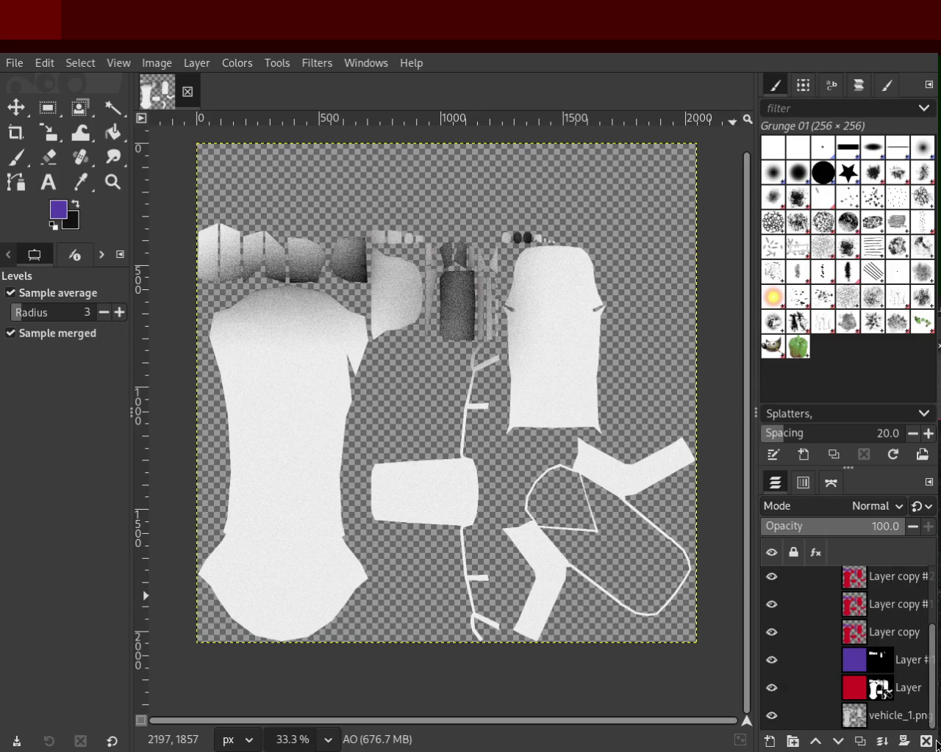
scroll(932, 661, "up", 1)
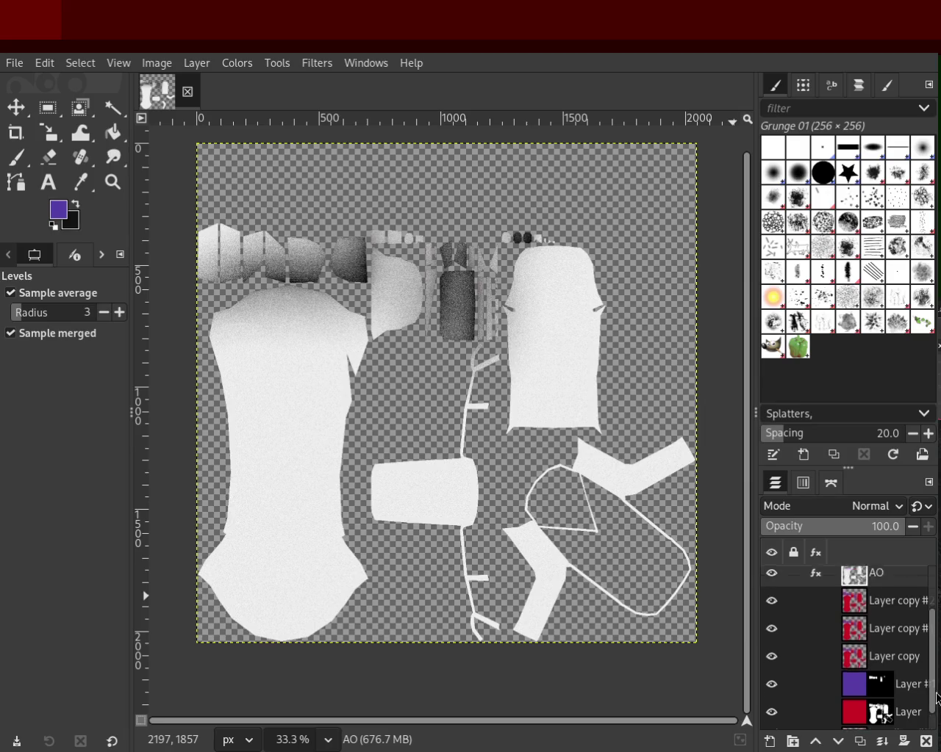
scroll(931, 653, "up", 2)
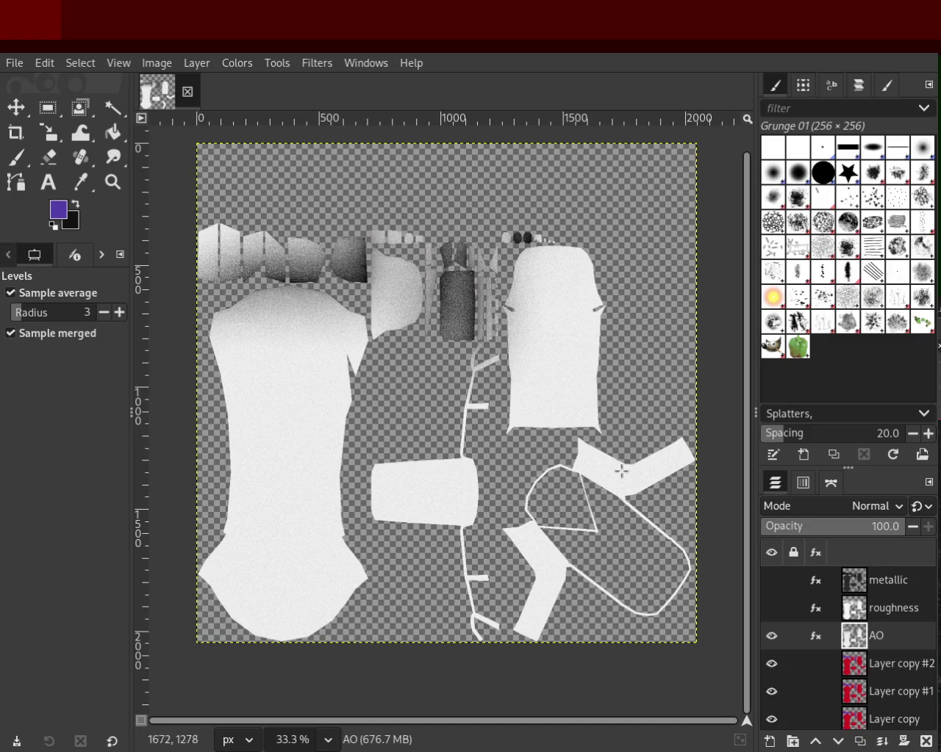
- Hide the AO layer and rename Layer copy #2 to 'specular'
left_click(772, 641)
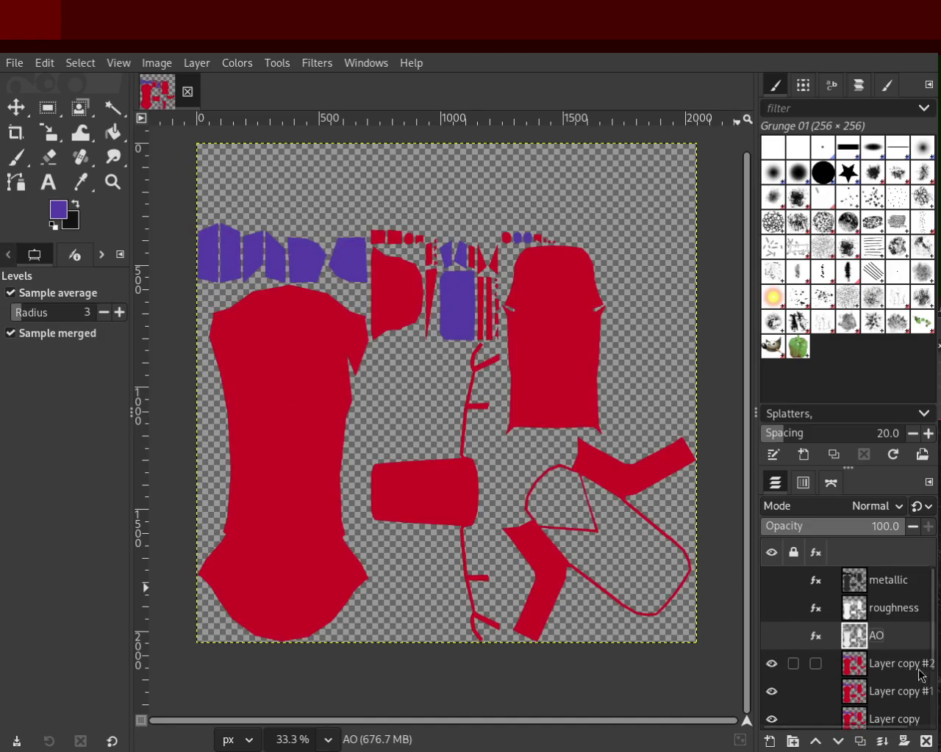
double_click(894, 664)
type("specul")
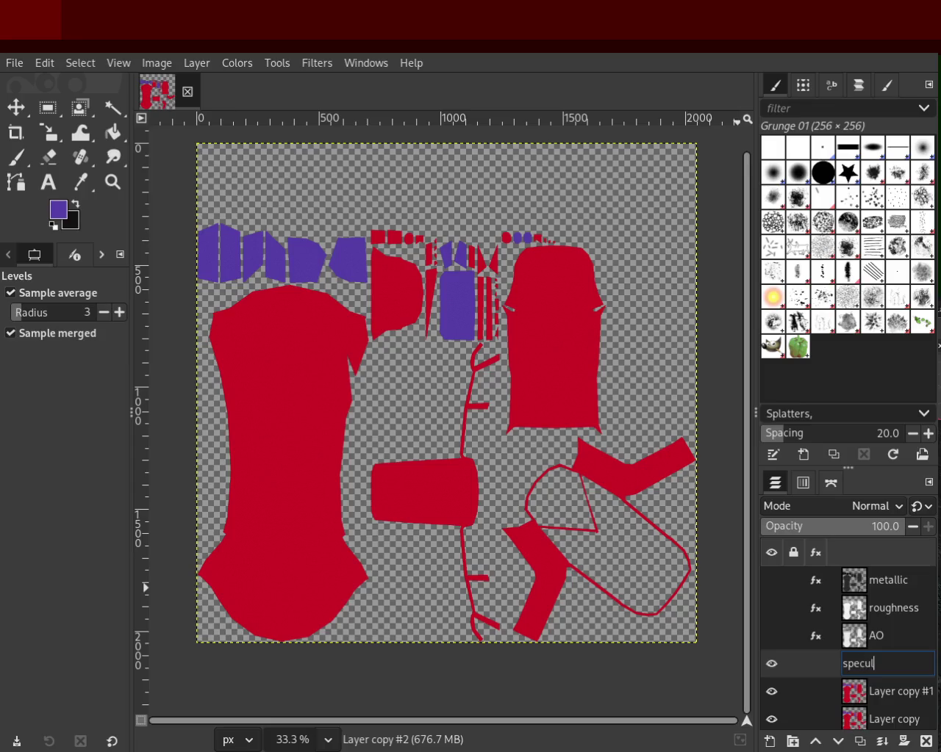
type("ar")
key("Return")
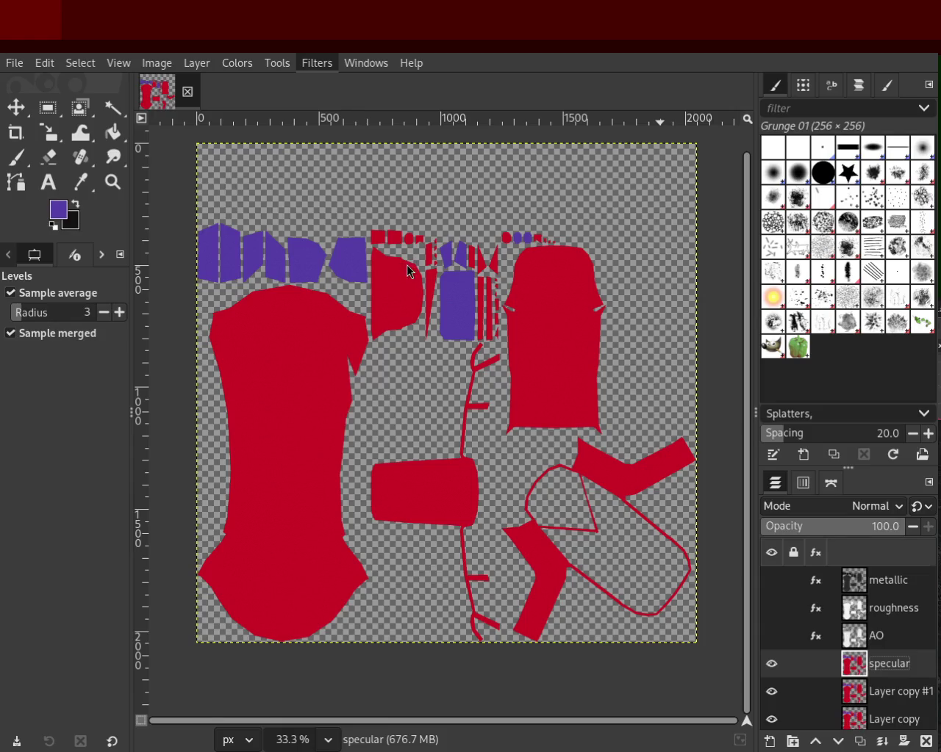
- Darken the specular layer to near black with Brightness-Contrast, then hide it
key("ctrl+f")
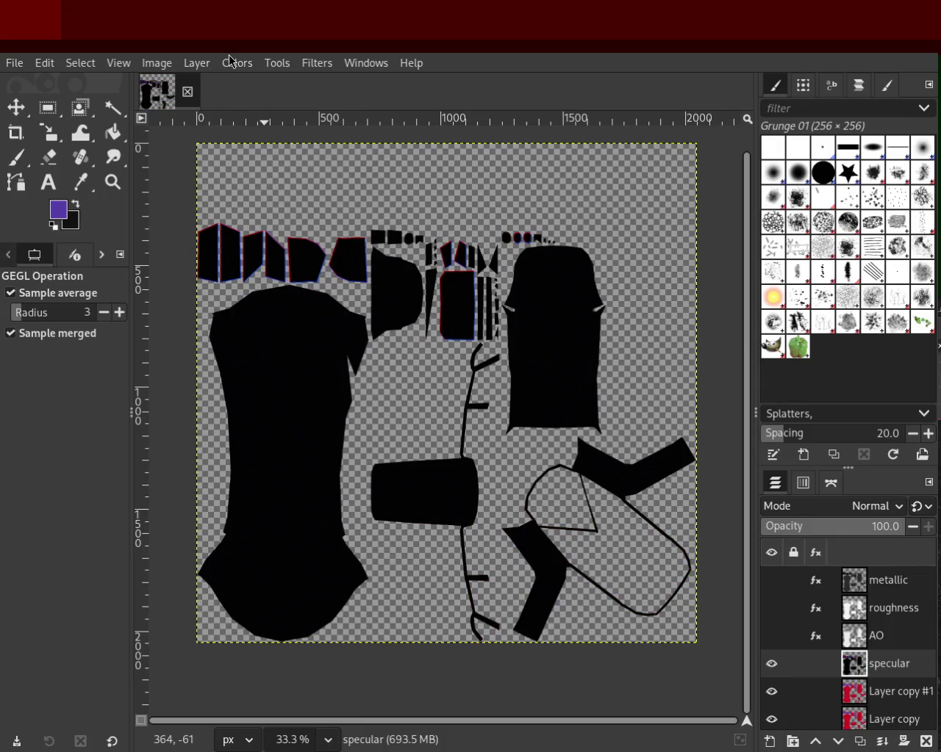
left_click(292, 220)
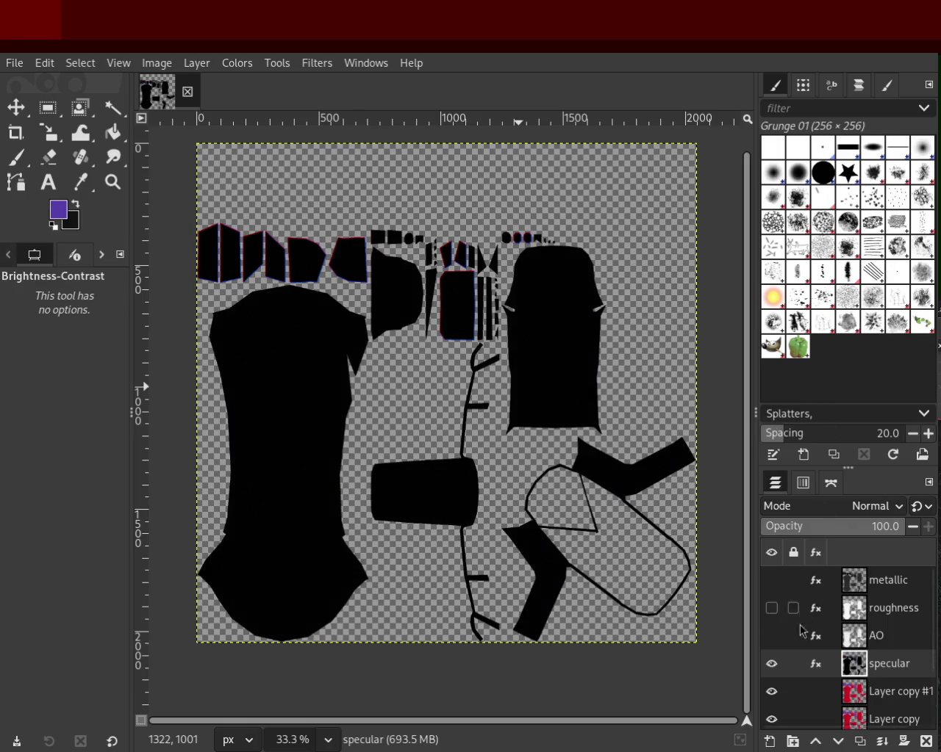
left_click(771, 664)
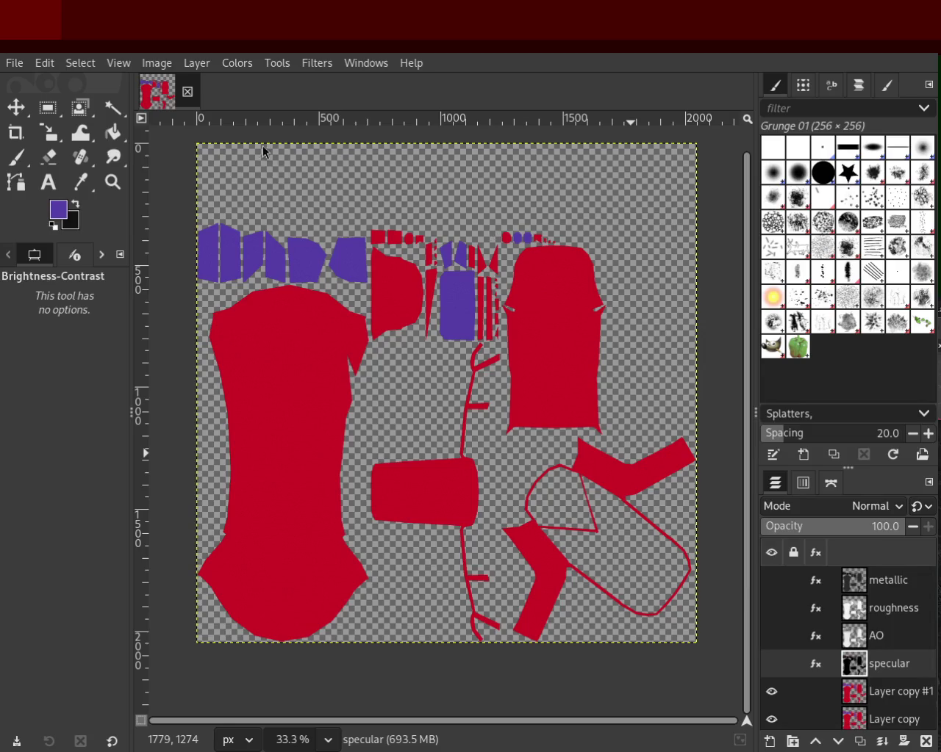
- Rename Layer copy #1 to 'normal' and generate a lavender-blue normal map from it
double_click(895, 691)
type("normal")
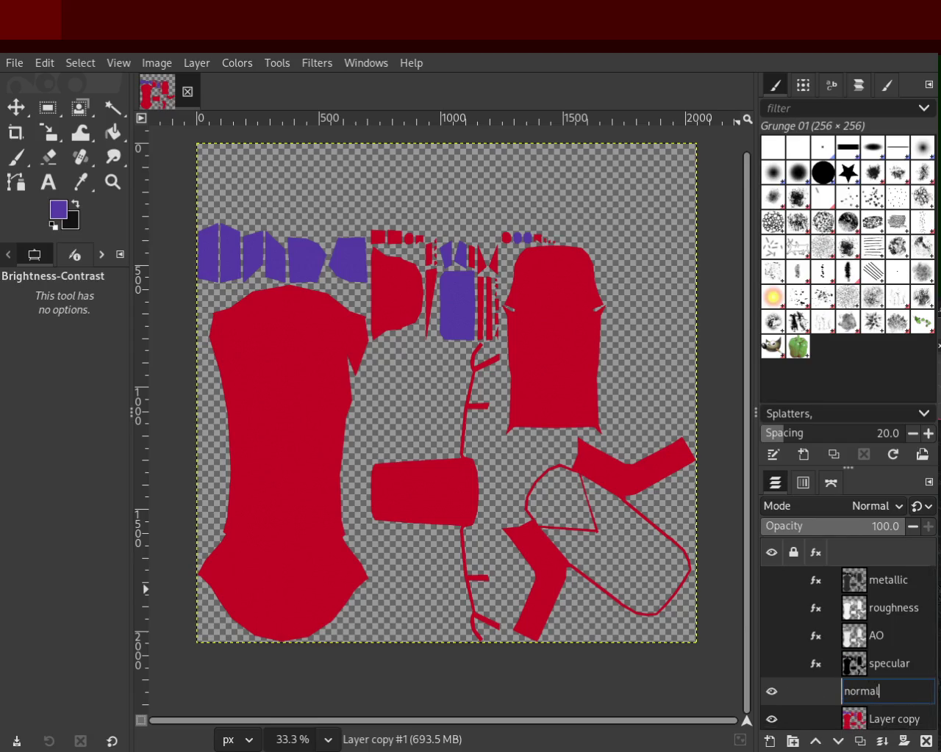
key("Return")
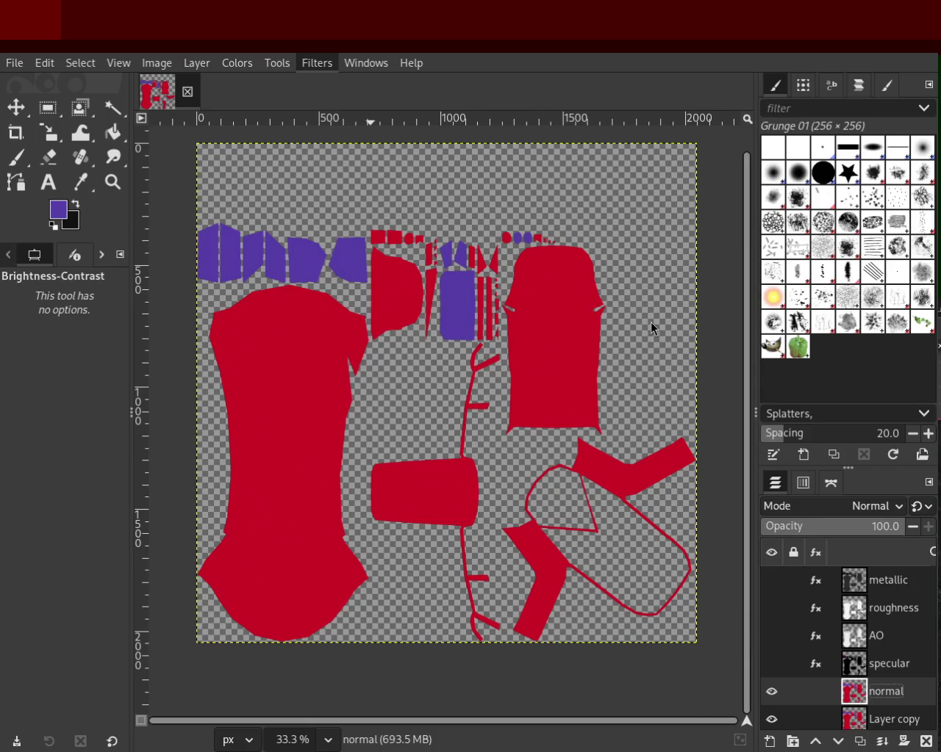
key("ctrl+f")
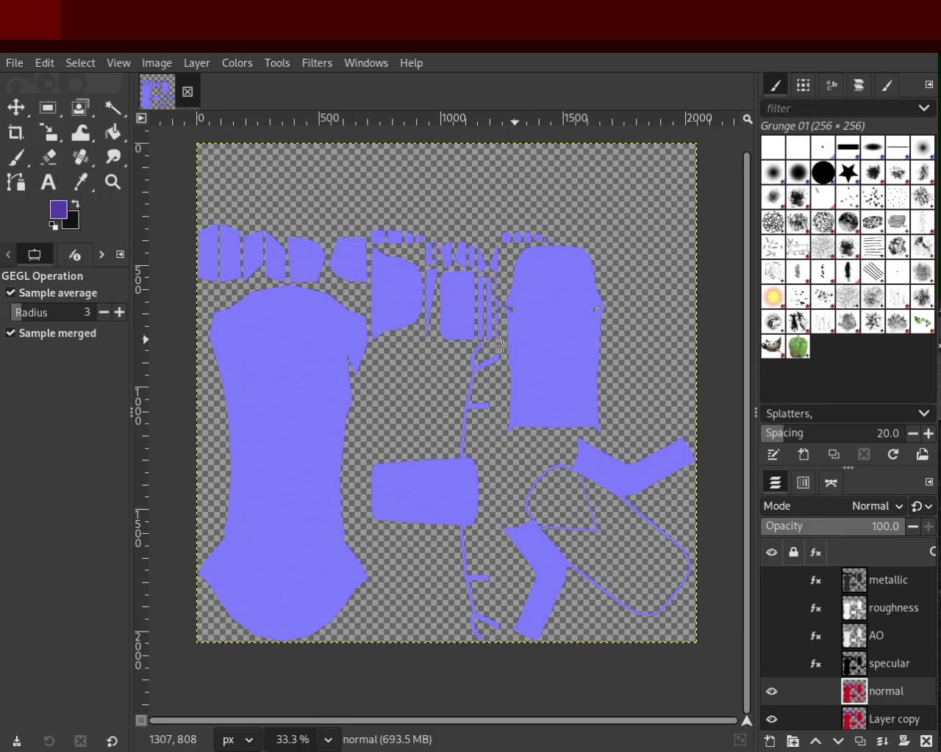
scroll(932, 680, "down", 2)
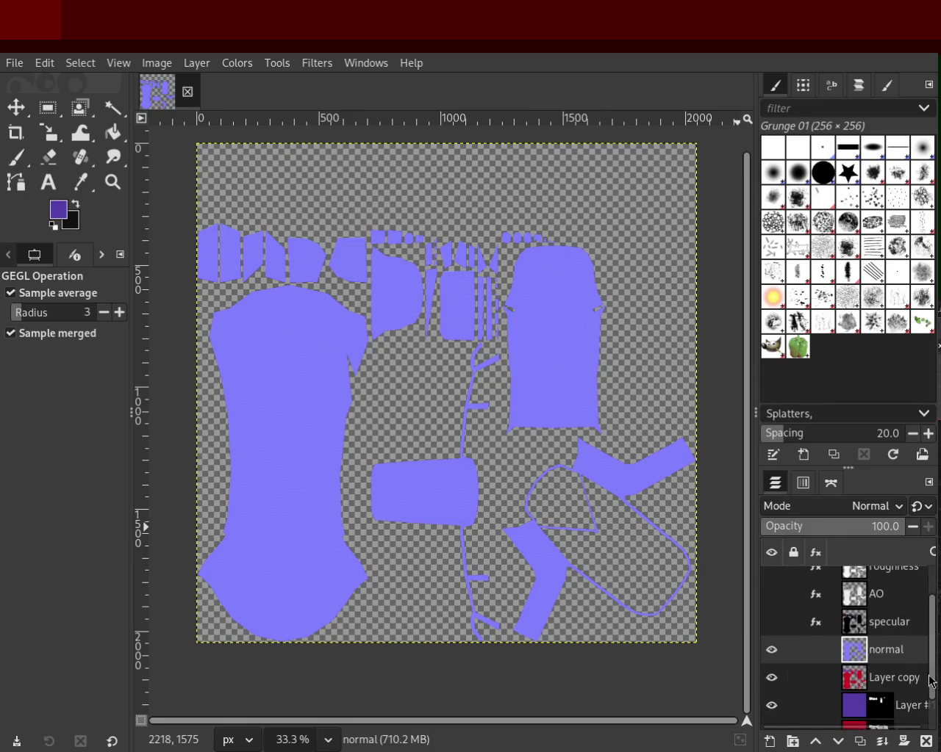
- Rename 'Layer copy' to 'base'
double_click(905, 677)
type("base")
key("Return")
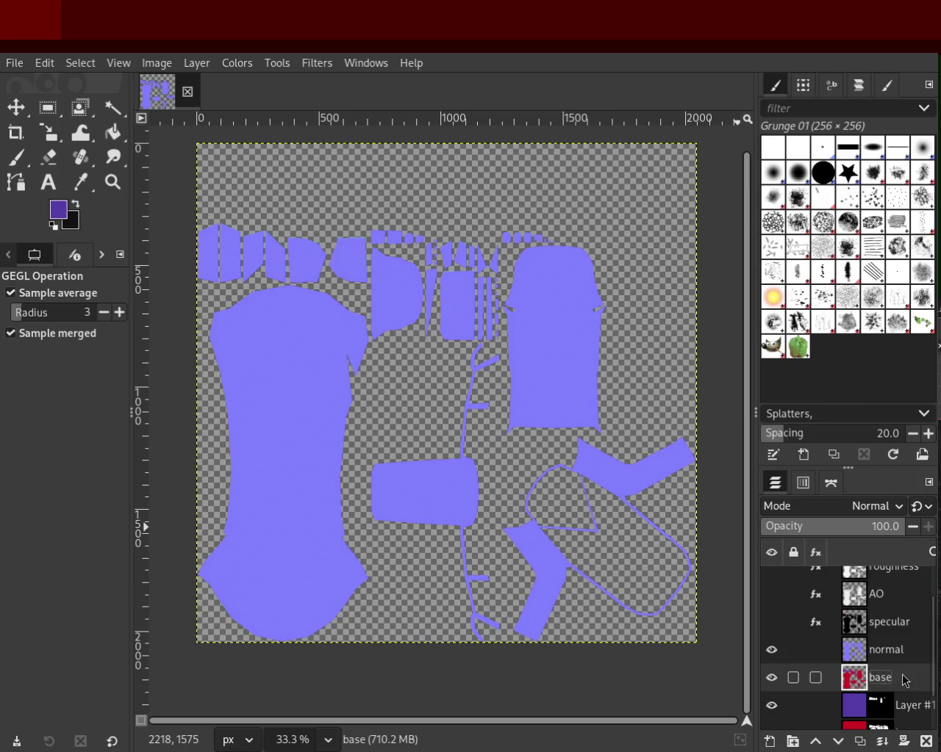
- Show the specular and AO layers again, leaving metallic hidden
left_click(772, 621)
left_click(772, 593)
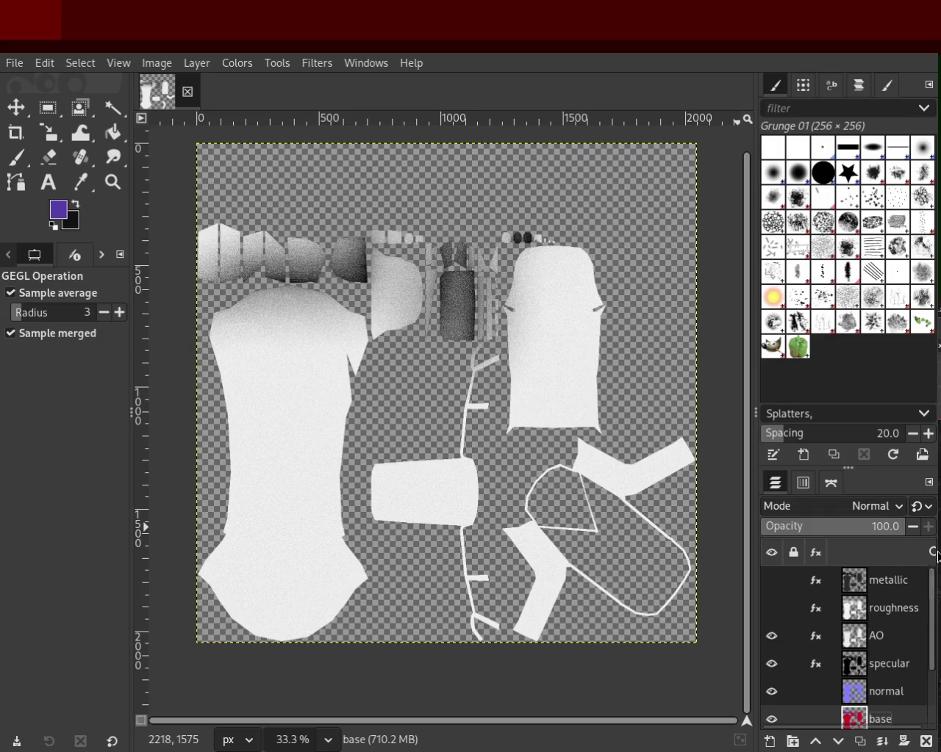
left_click(771, 580)
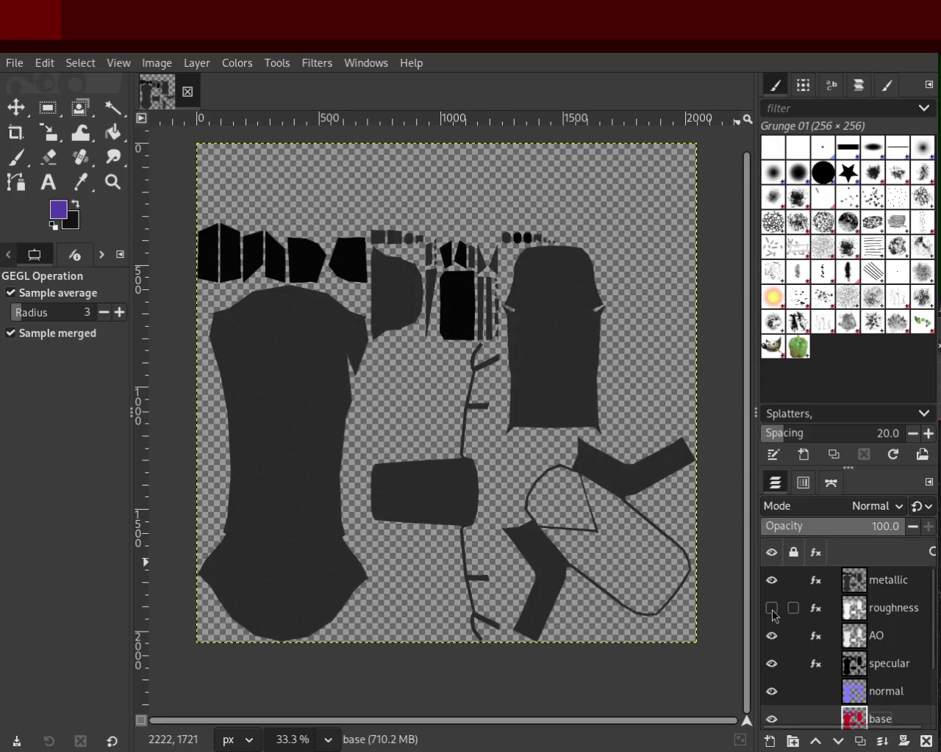
left_click(772, 580)
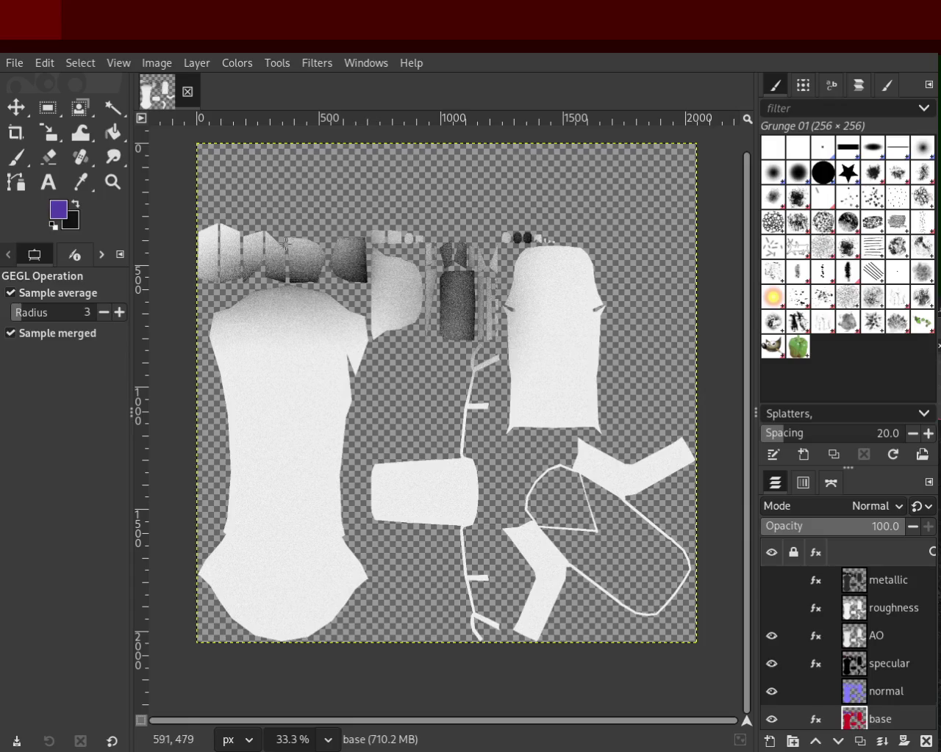
- Zoom in to inspect the AO texture's noise, zoom back out, and select the AO layer
left_click(113, 181)
left_click(19, 327)
left_click(412, 269)
left_click(412, 269)
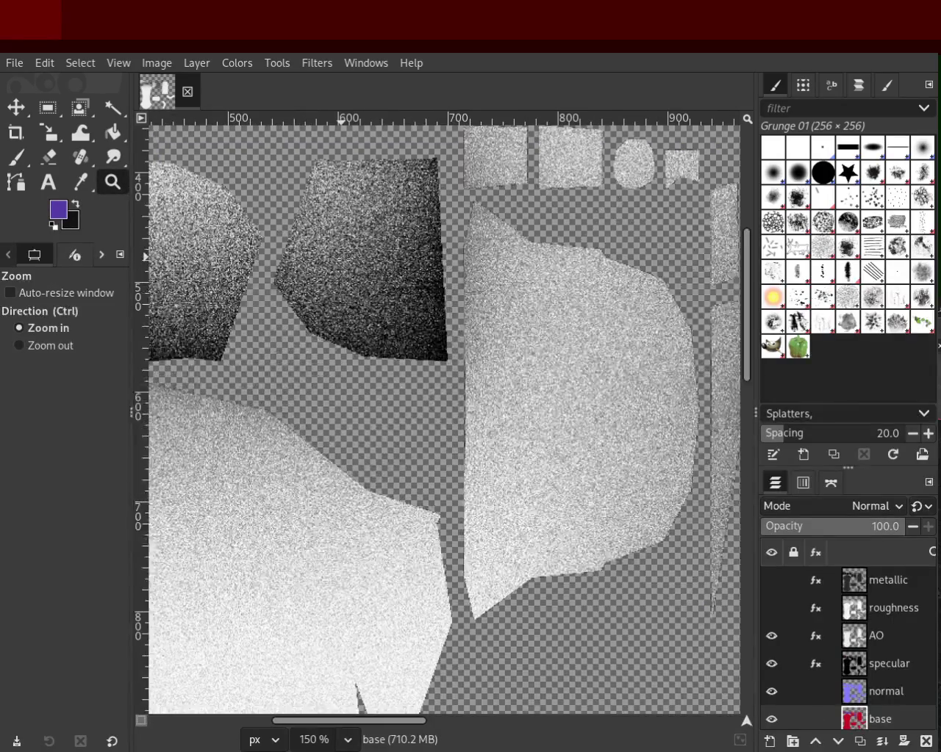
left_click(453, 307, "ctrl")
left_click(453, 307, "ctrl")
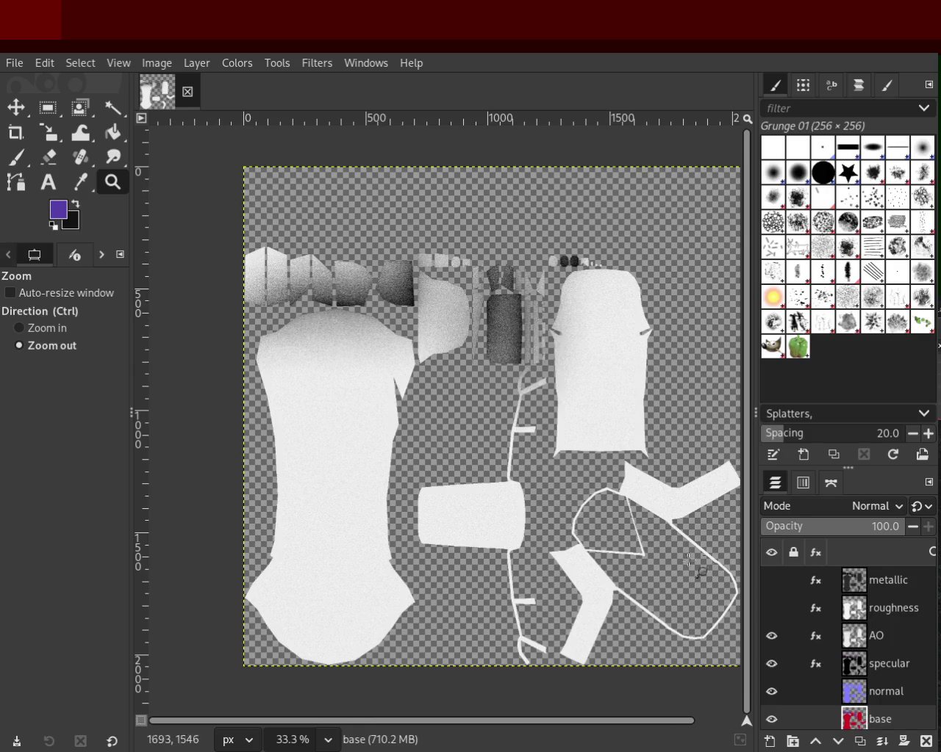
left_click(859, 639)
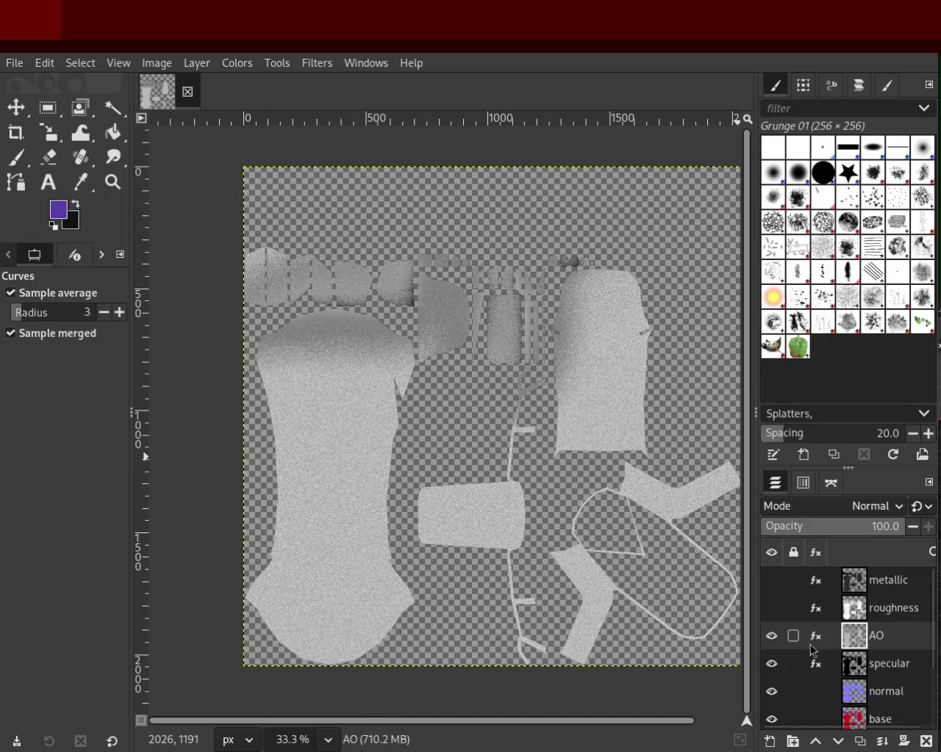
- Toggle metallic, roughness, AO and specular visibility one by one to compare each map
left_click(772, 580)
left_click(772, 608)
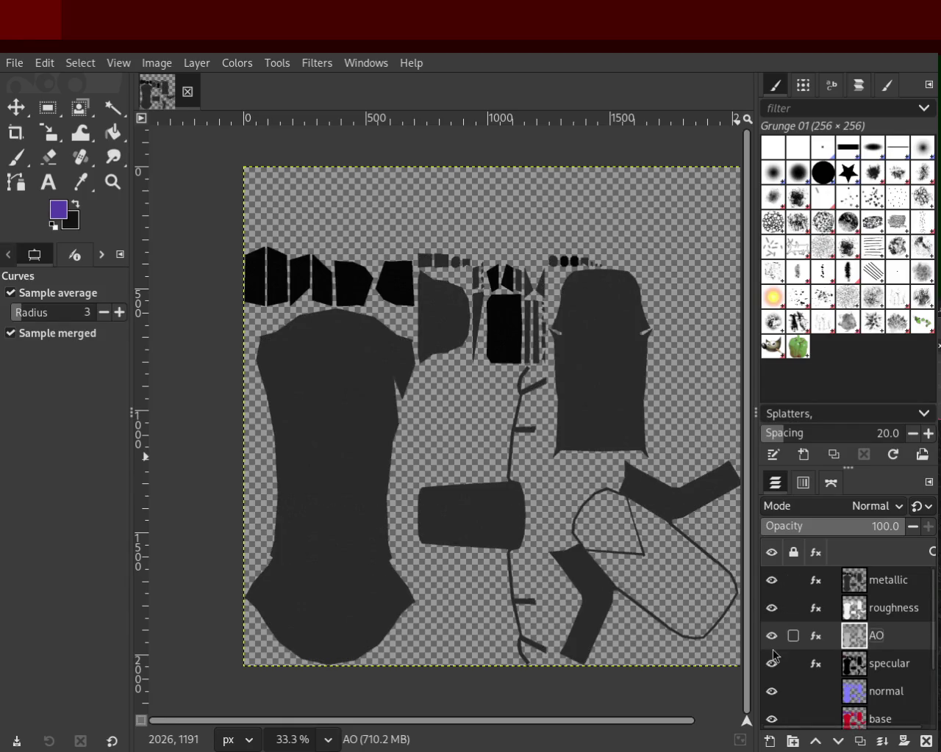
left_click(772, 580)
left_click(772, 581)
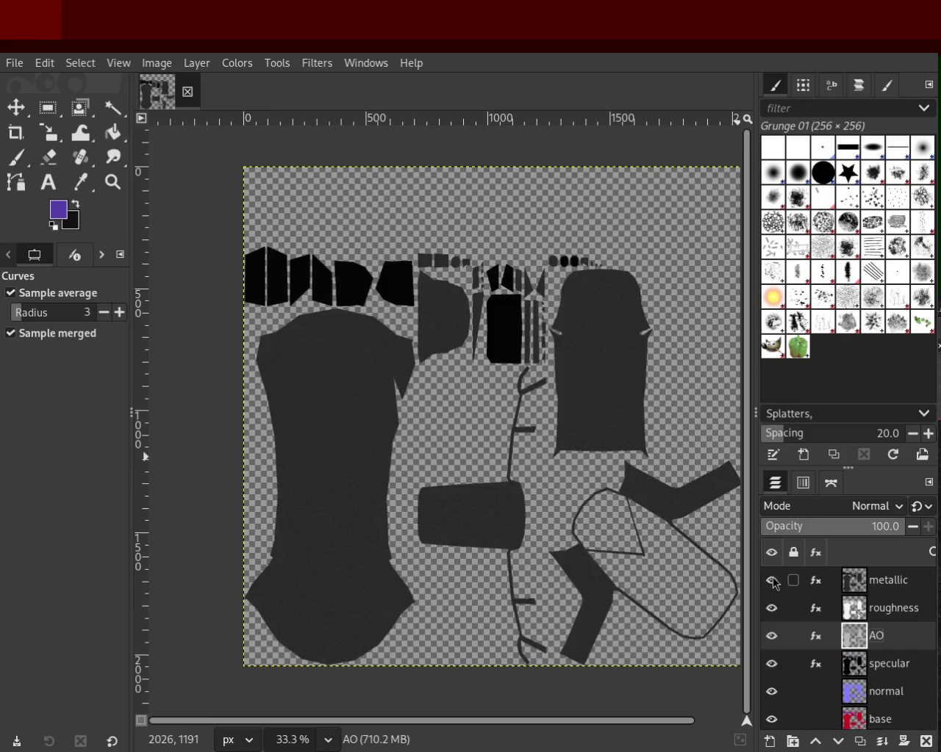
left_click(772, 581)
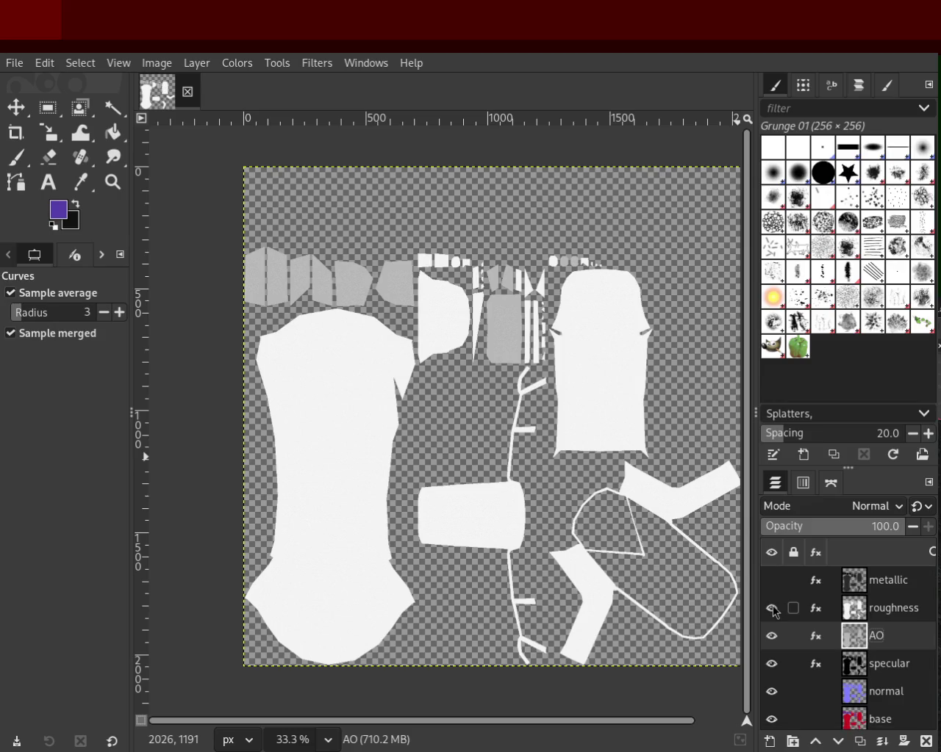
left_click(771, 608)
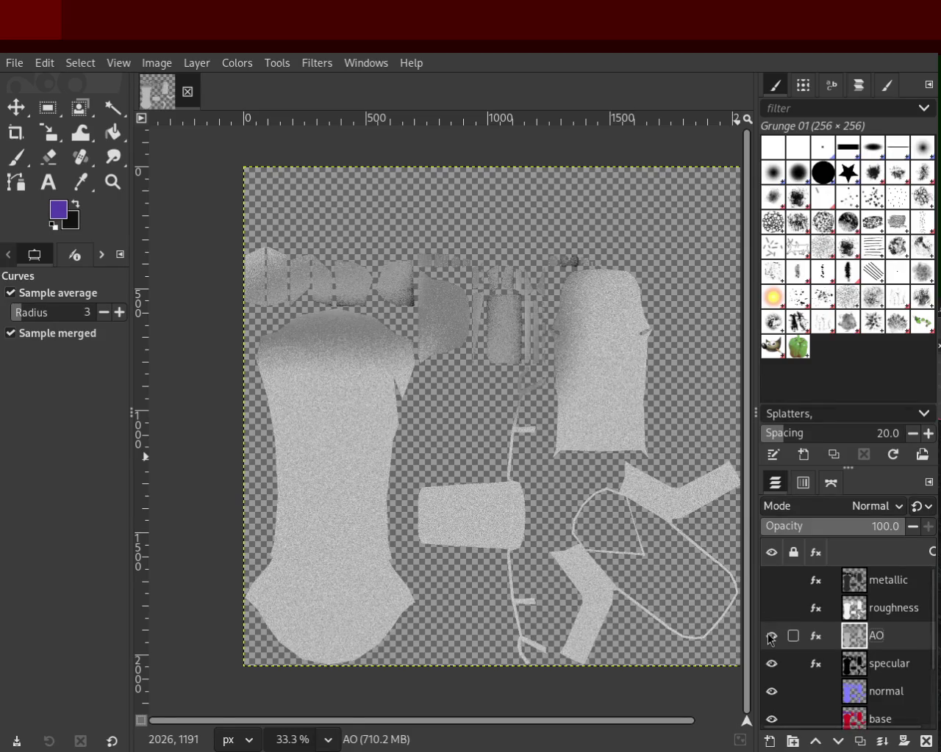
left_click(771, 636)
left_click(772, 663)
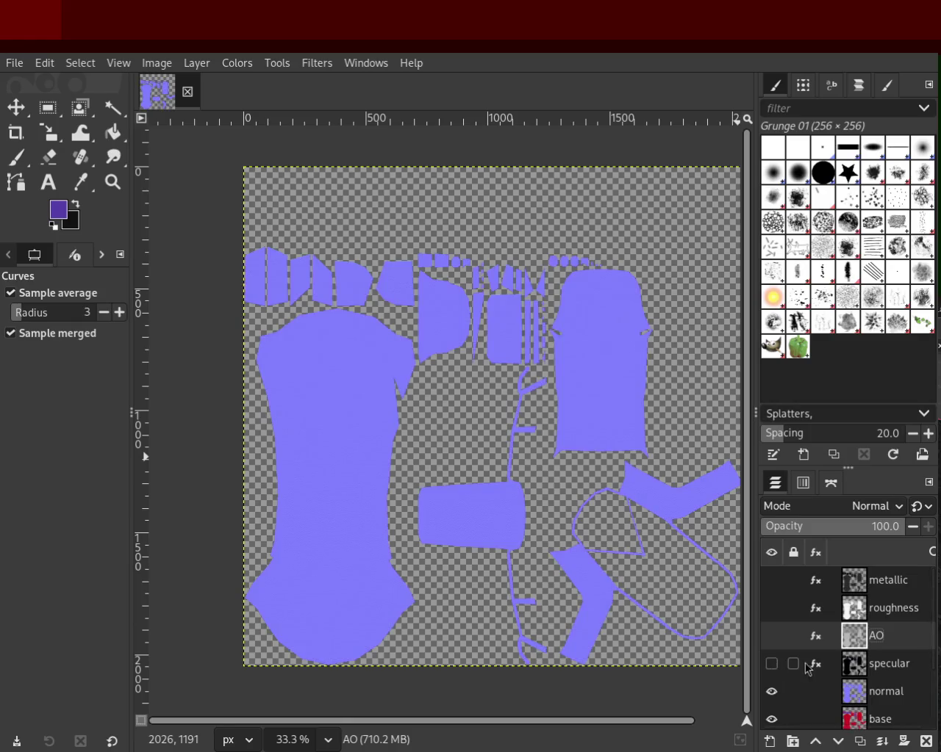
- Make all map layers visible again and export the metallic layer as a PNG
scroll(911, 646, "down", 3)
scroll(911, 647, "down", 2)
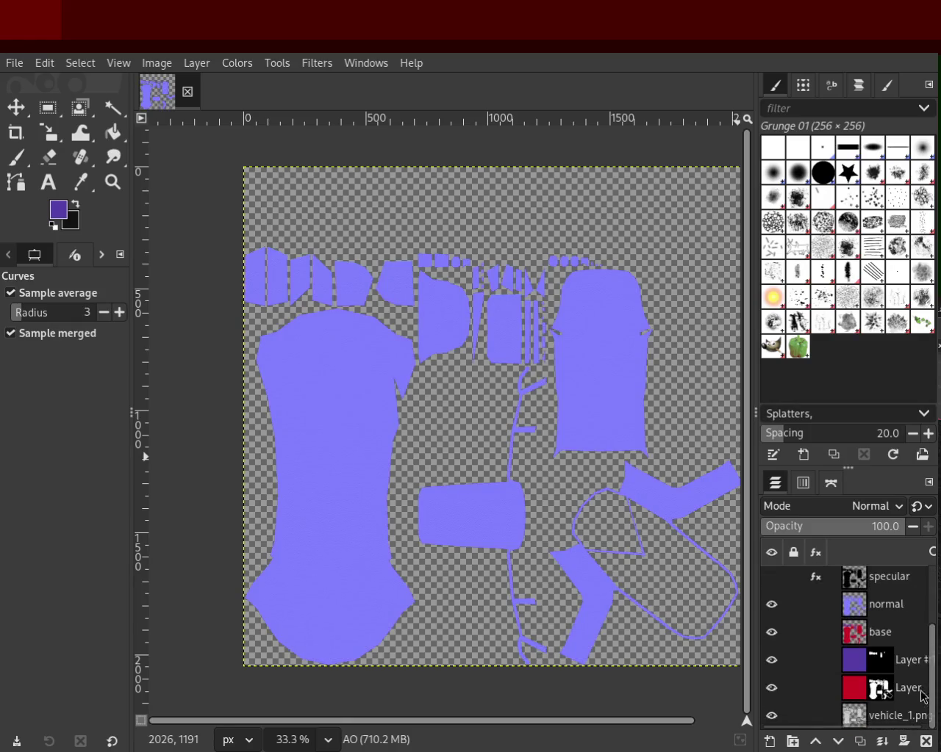
scroll(882, 624, "up", 5)
left_click(772, 580)
left_click(771, 608)
left_click(772, 636)
left_click(772, 664)
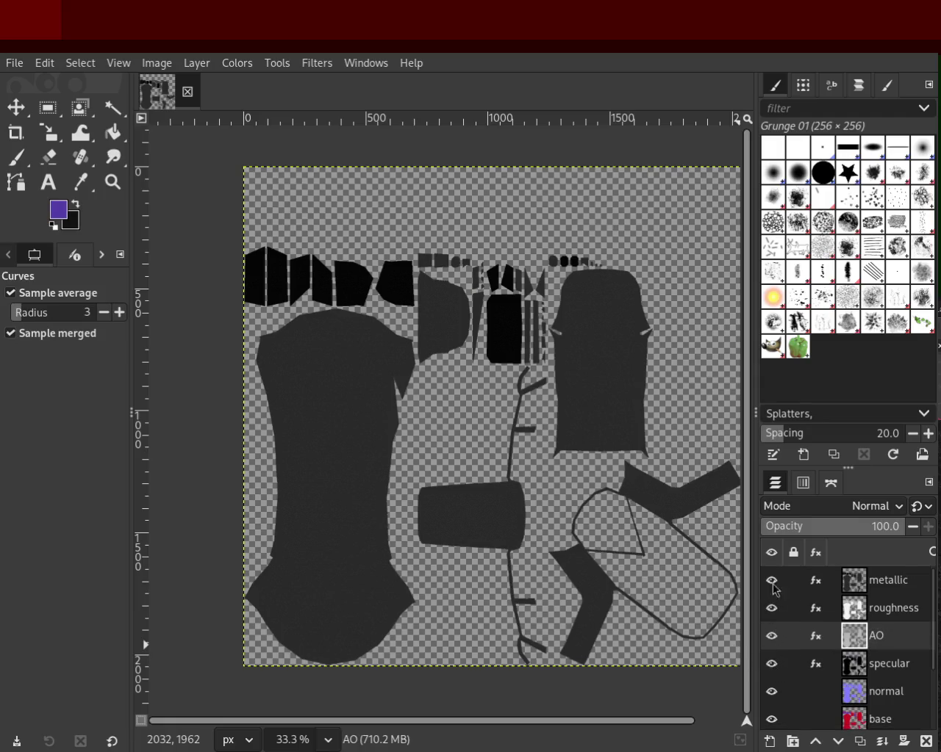
left_click(912, 584)
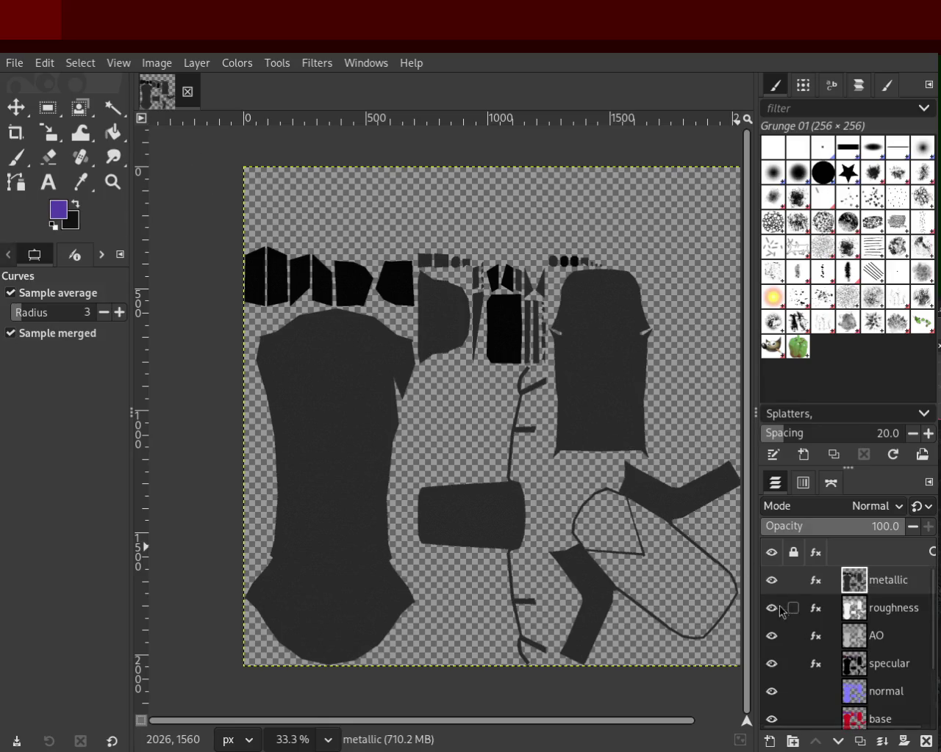
key("ctrl+e")
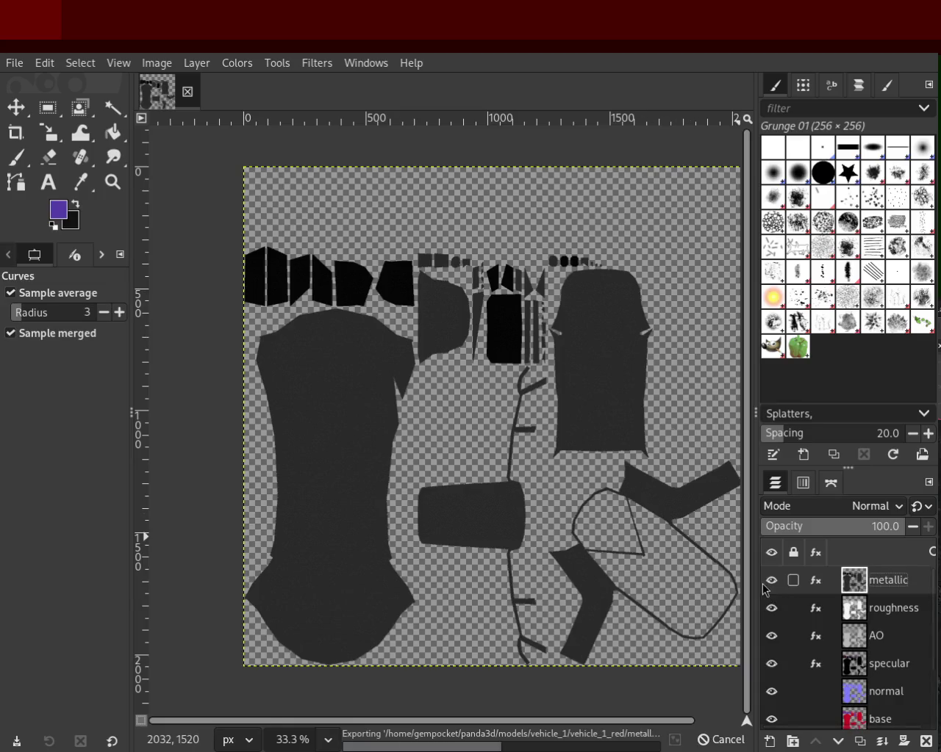
- Reveal and export the roughness map, then the AO map as AO.png
left_click(771, 580)
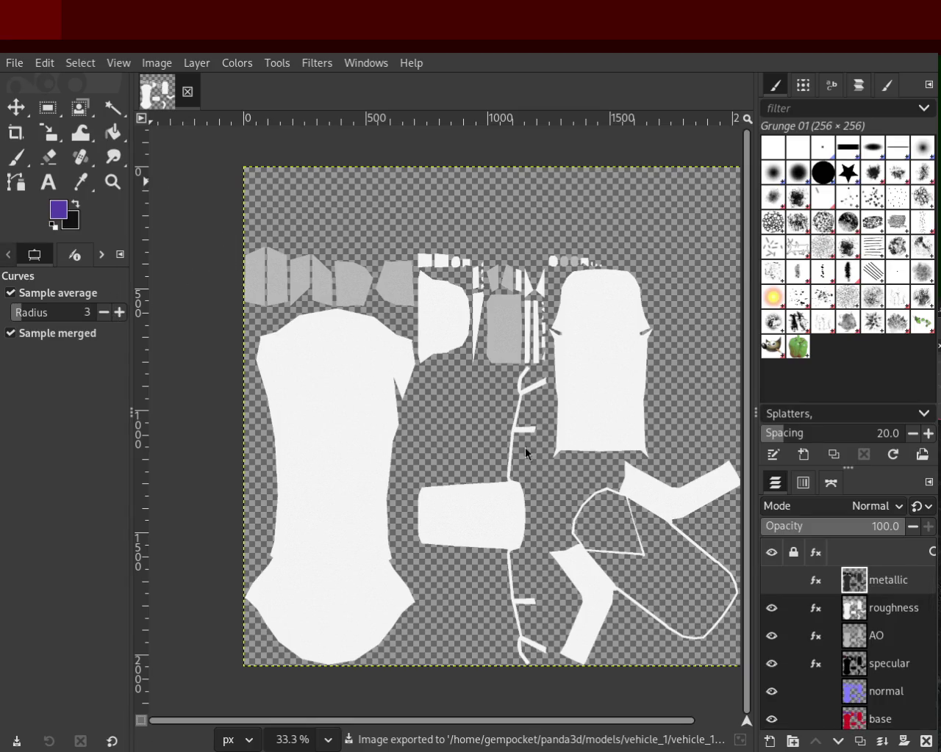
key("ctrl+e")
left_click(771, 608)
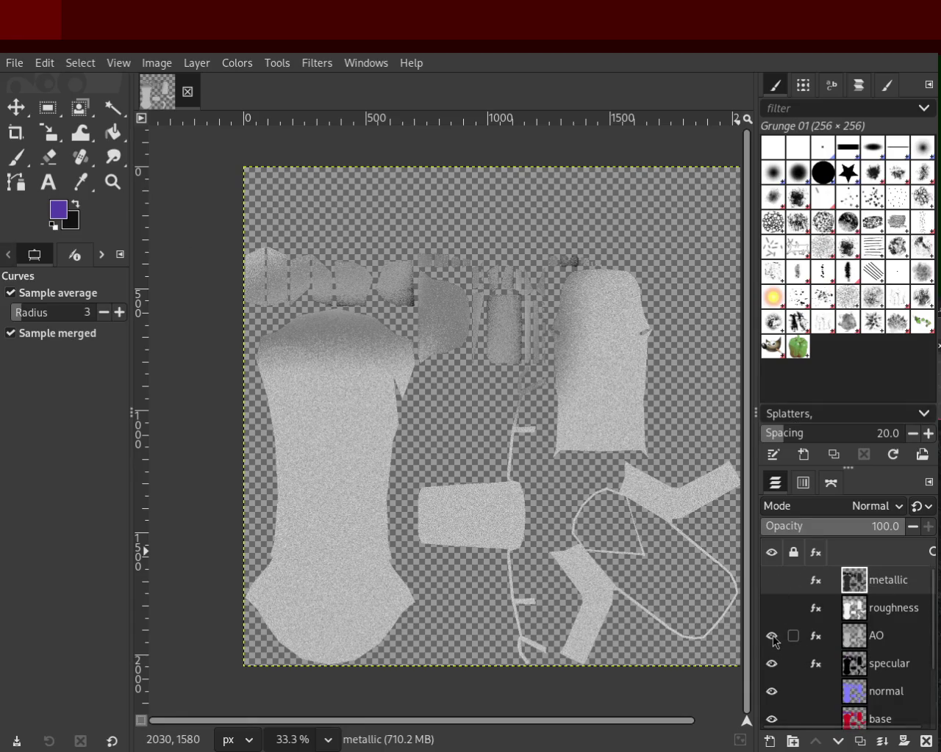
key("ctrl+e")
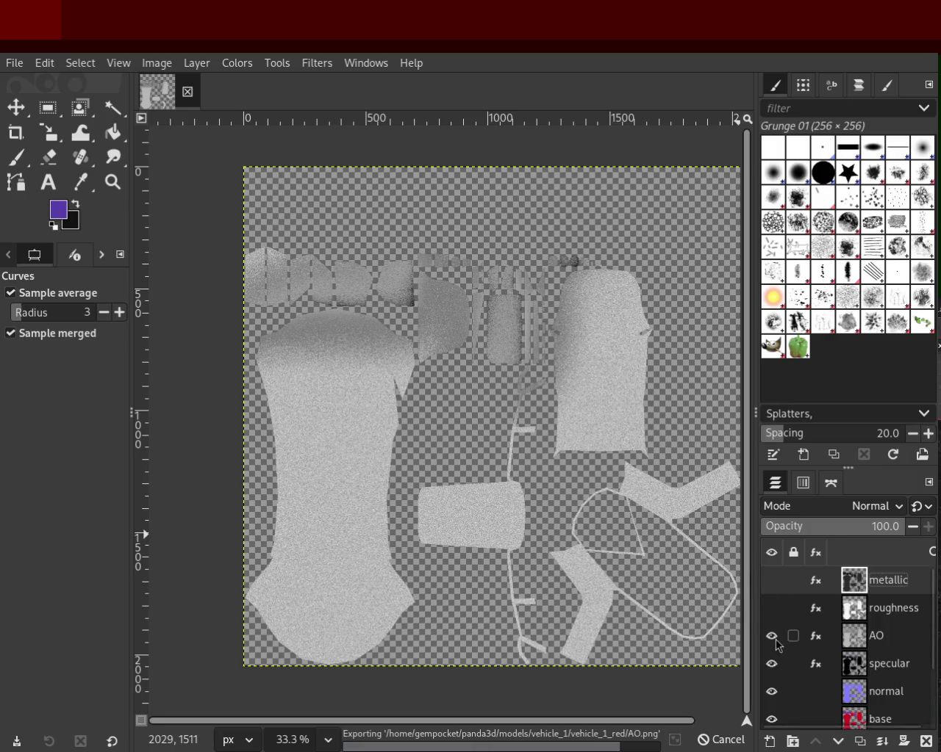
- Hide the AO, specular and normal layers, then export the base colour map as a PNG
left_click(773, 639)
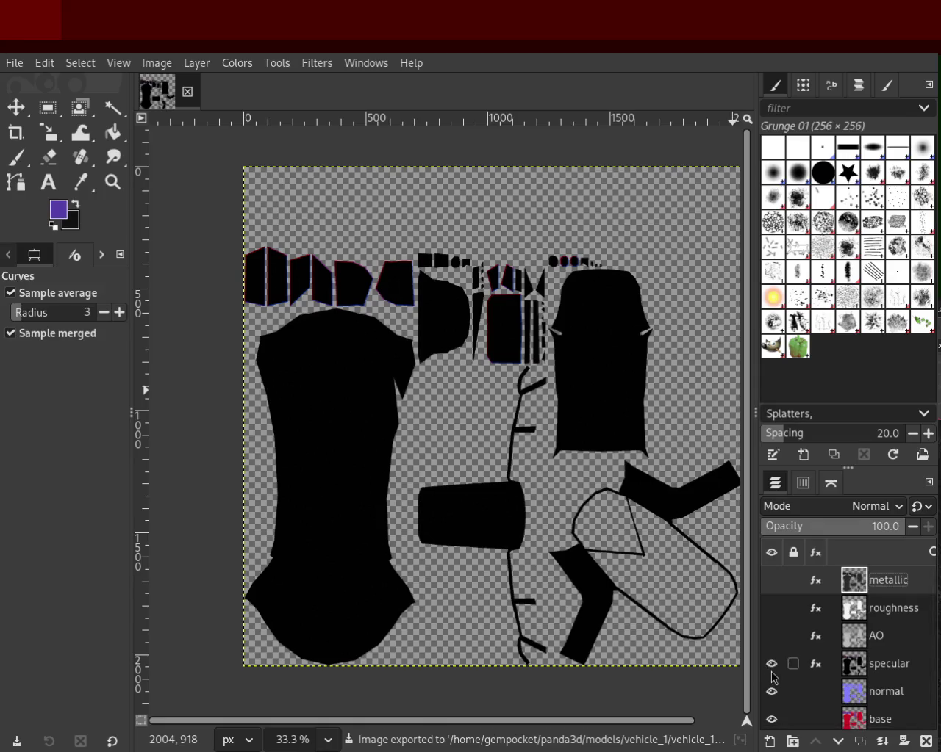
left_click(772, 669)
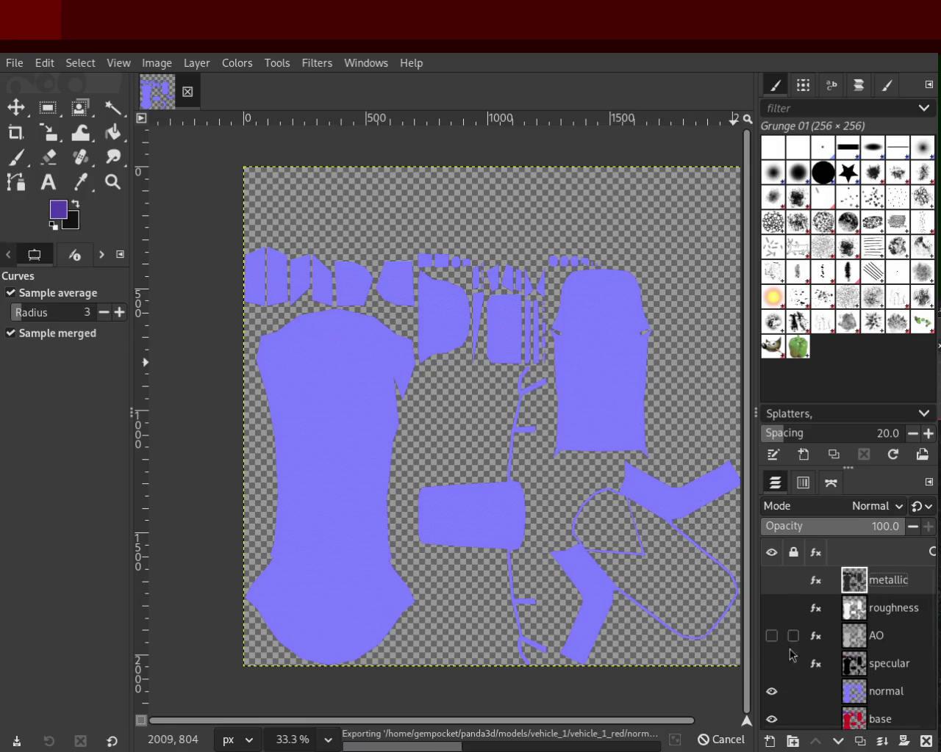
left_click(772, 692)
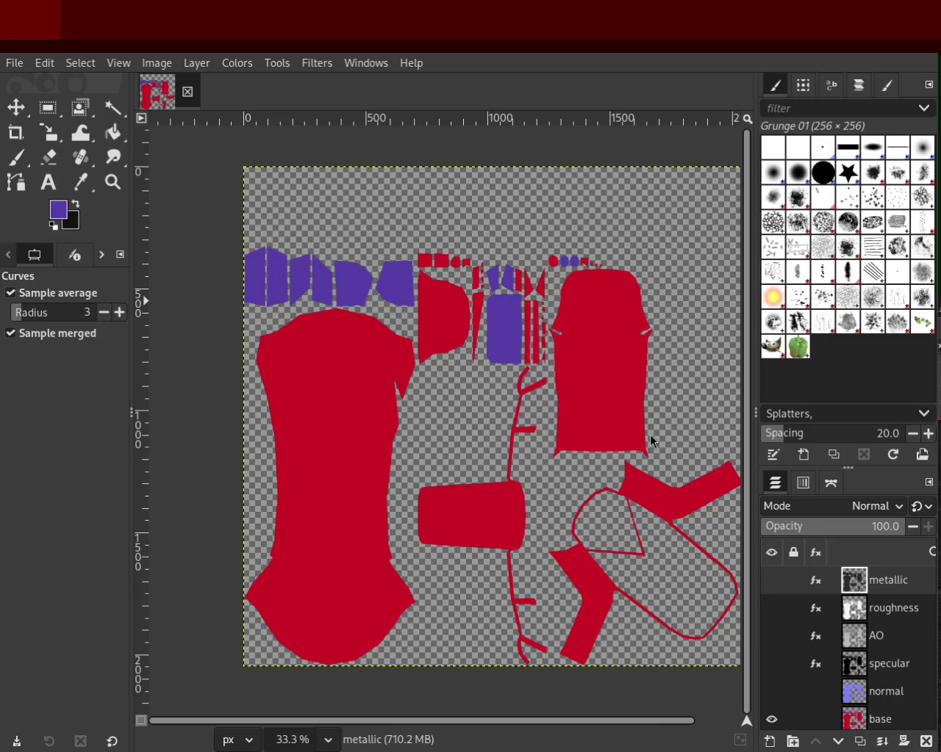
key("ctrl+e")
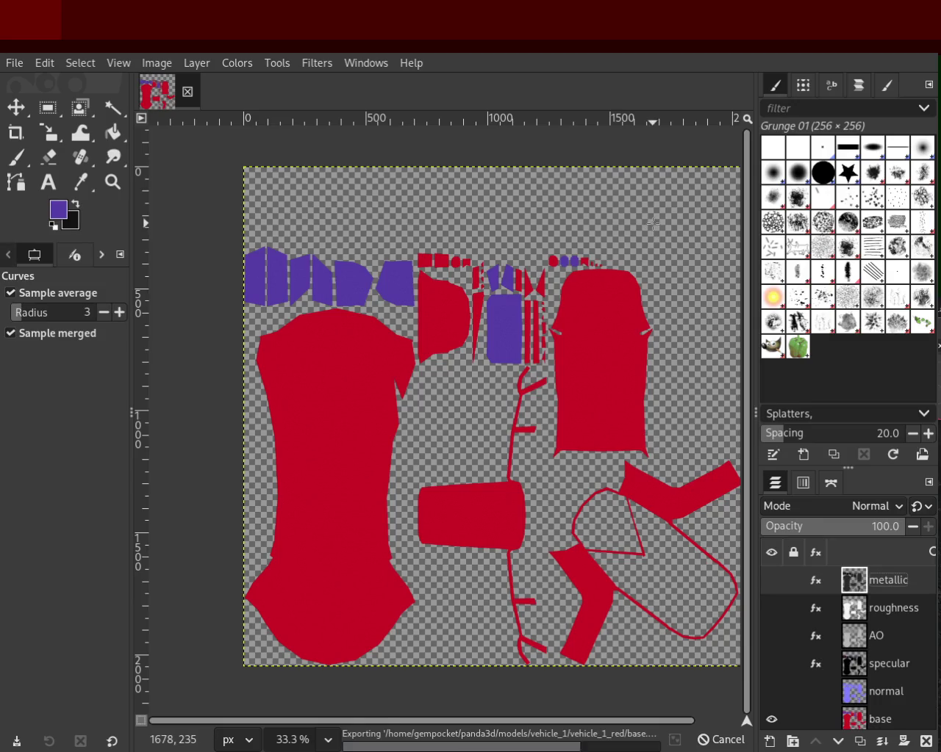
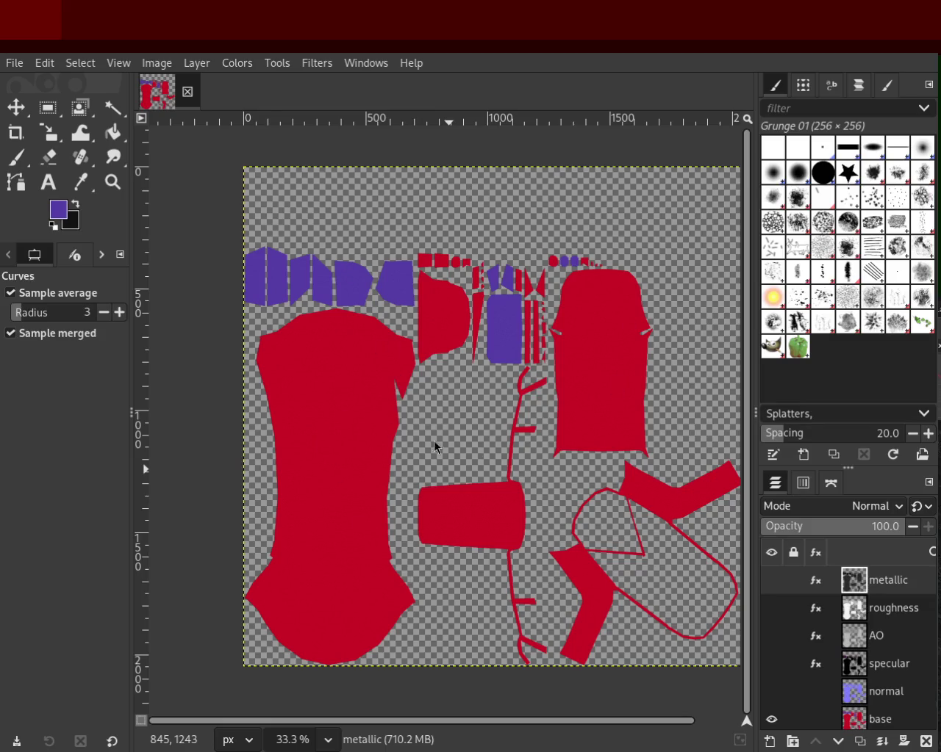
- Zoom into the red UV island to inspect the base paint grain, then zoom back out
left_click(112, 182)
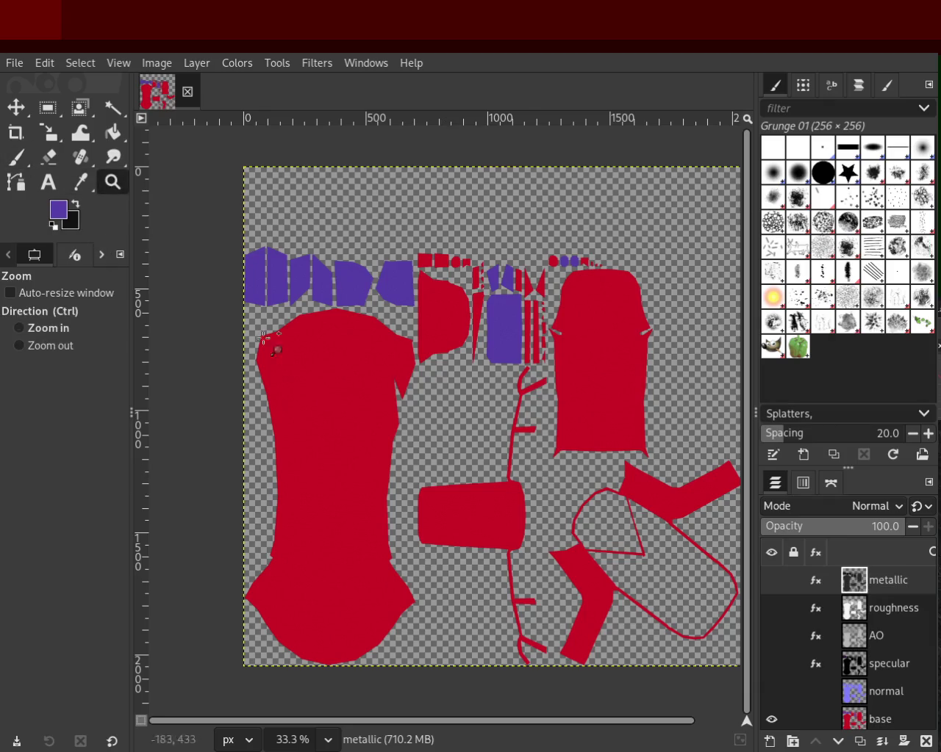
scroll(302, 409, "up", 3)
scroll(302, 409, "up", 3)
scroll(302, 409, "up", 1)
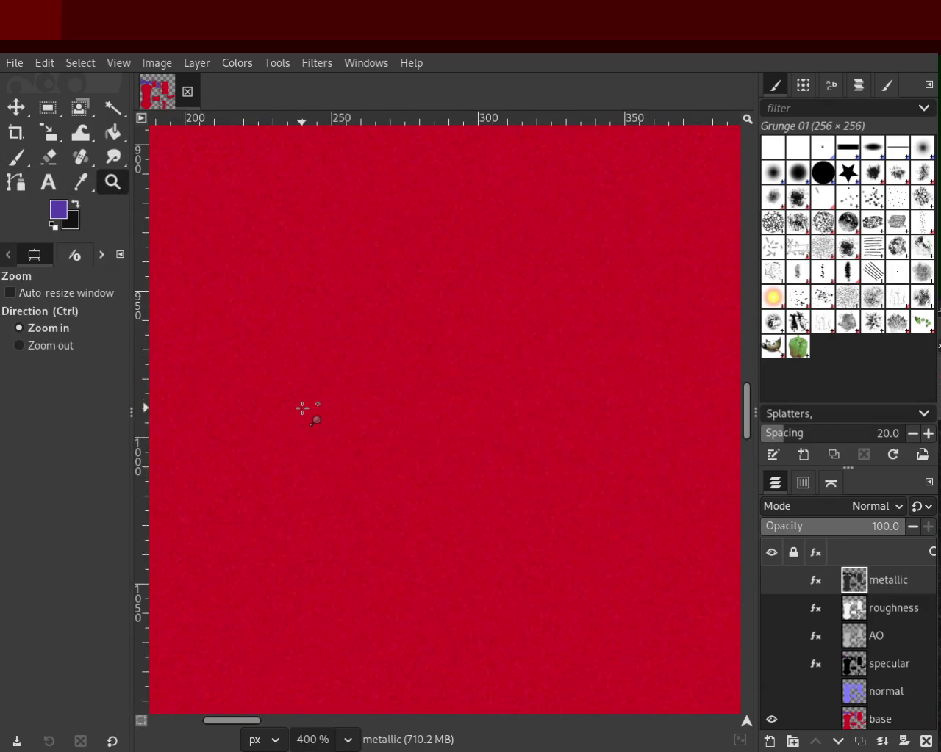
scroll(302, 408, "up", 1)
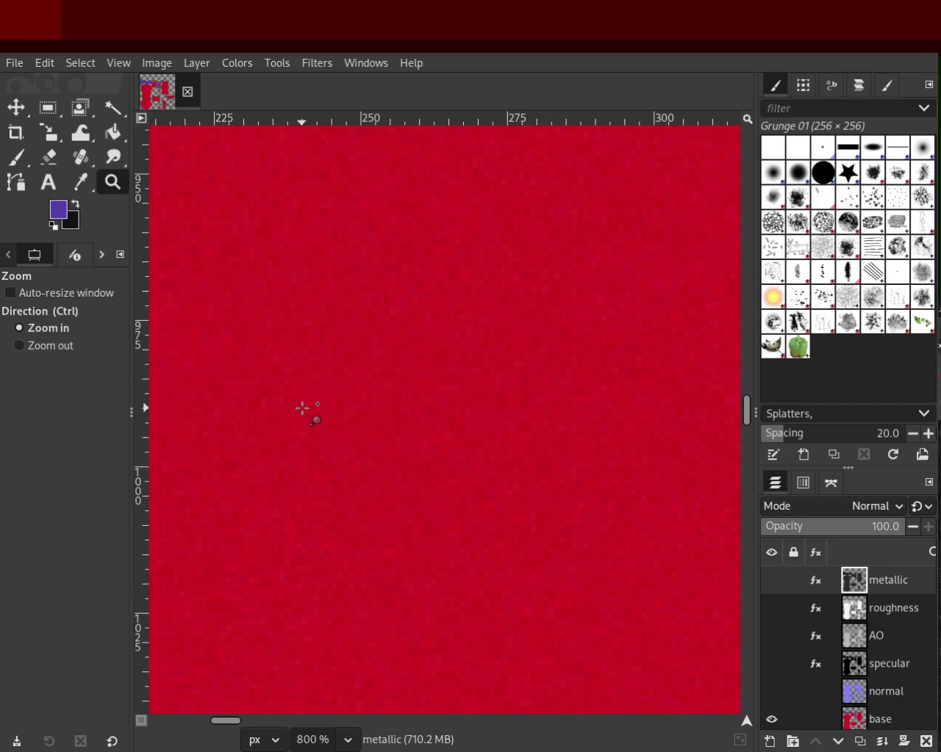
scroll(302, 408, "up", 1)
scroll(302, 409, "down", 1)
scroll(302, 409, "down", 2)
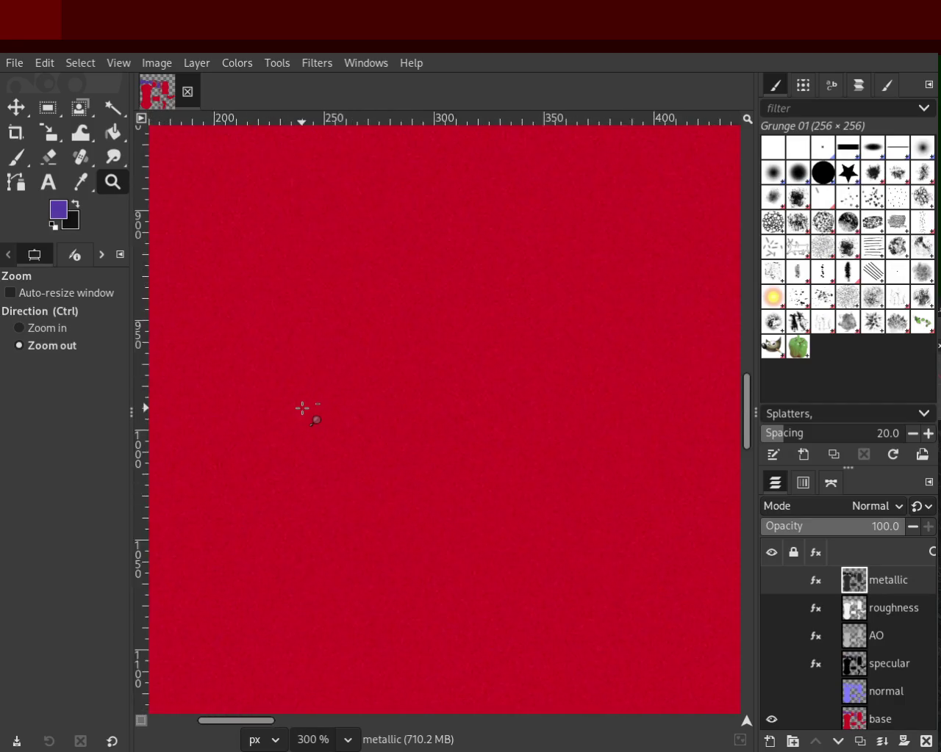
scroll(302, 408, "down", 4)
scroll(302, 408, "down", 2)
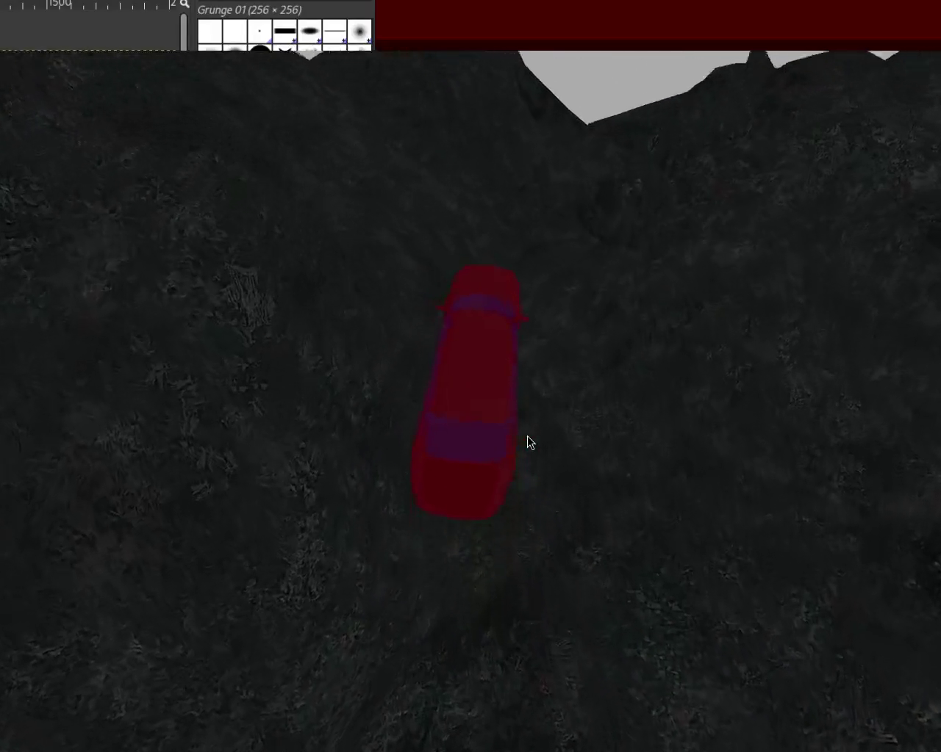
- Exit the full-screen Panda3D car preview
key("Escape")
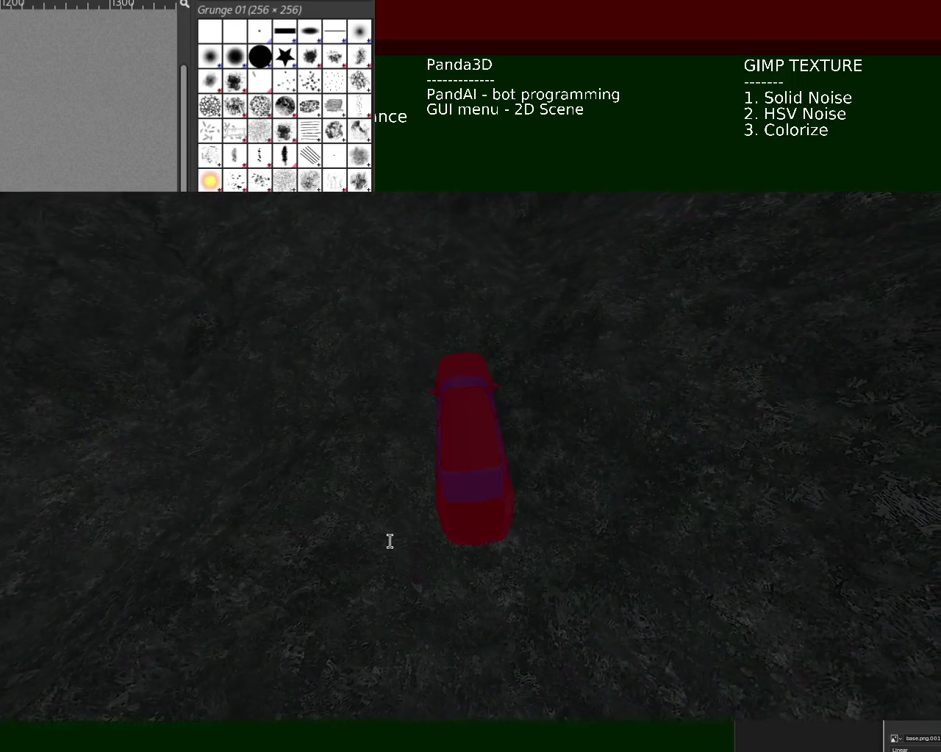
- Add '3. Plasma Noise' to the GIMP TEXTURE notes and make Colorize a dash item
key("Return")
type("3.")
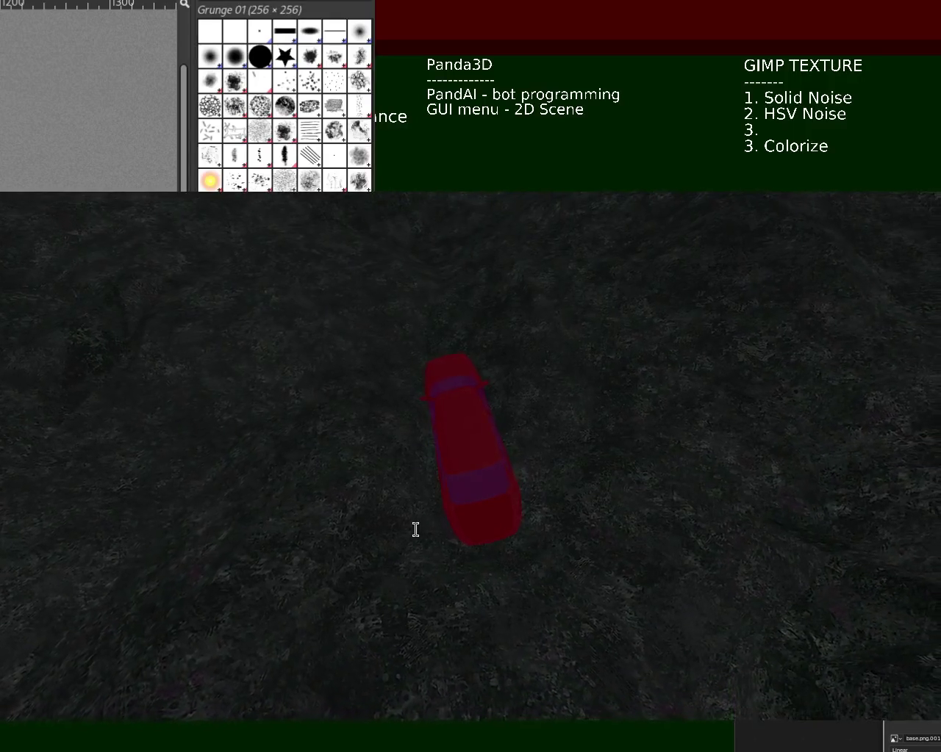
key("BackSpace")
key("BackSpace")
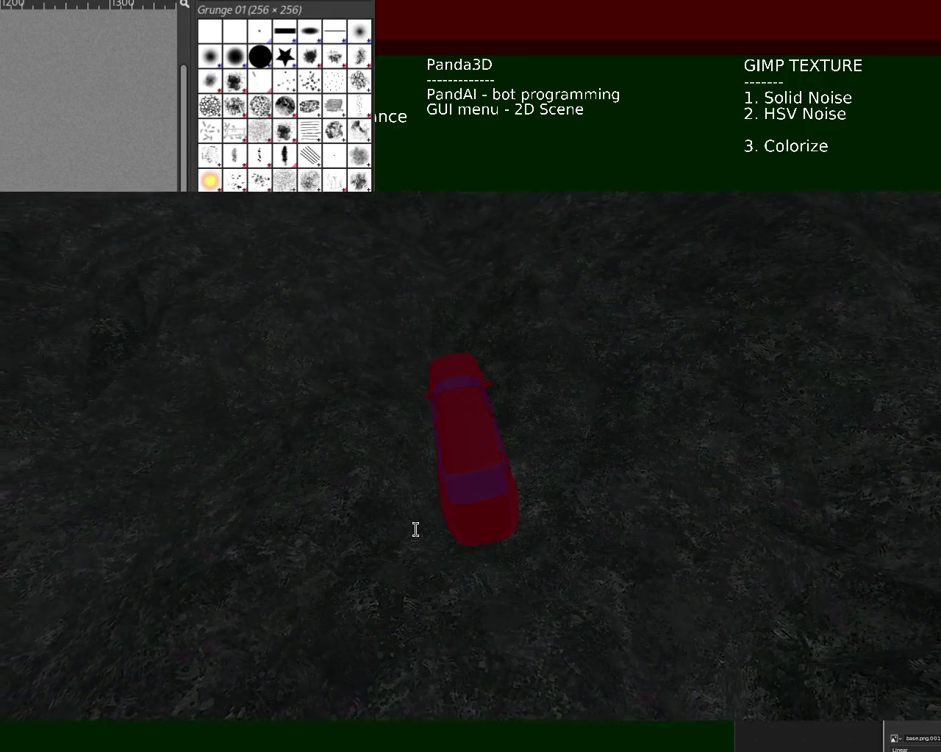
type("3.")
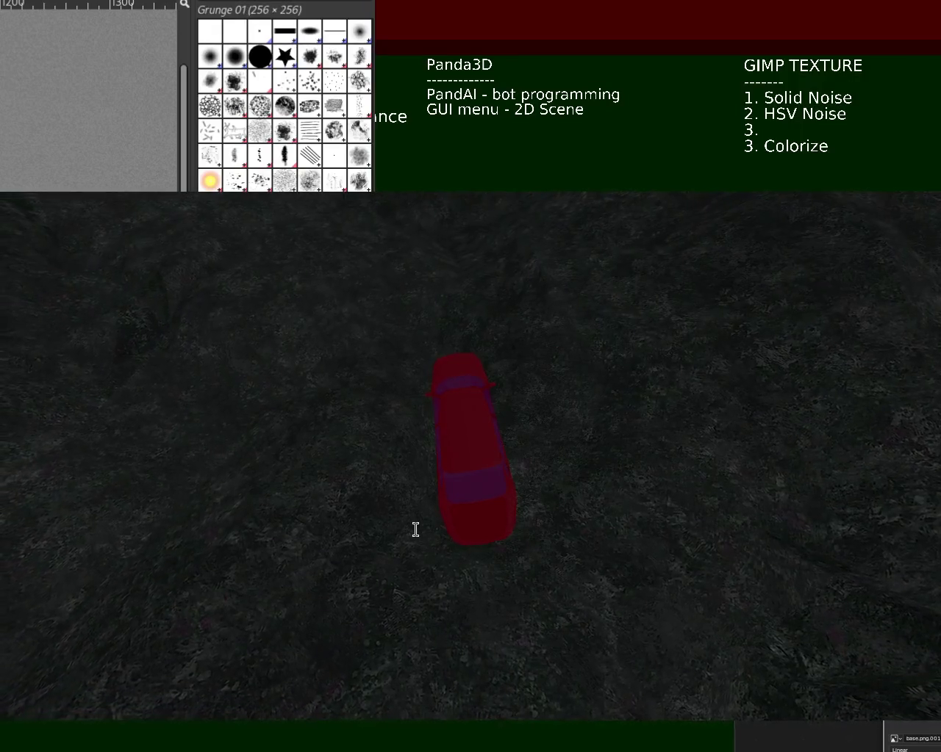
key("Delete")
key("Delete")
key("Delete")
key("Return")
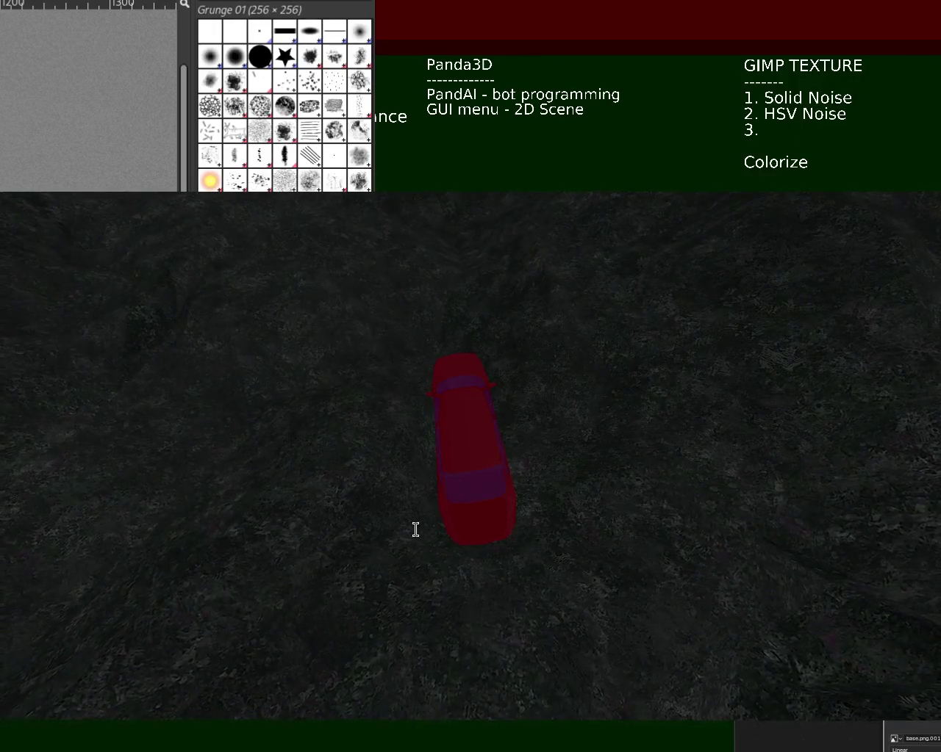
type("-")
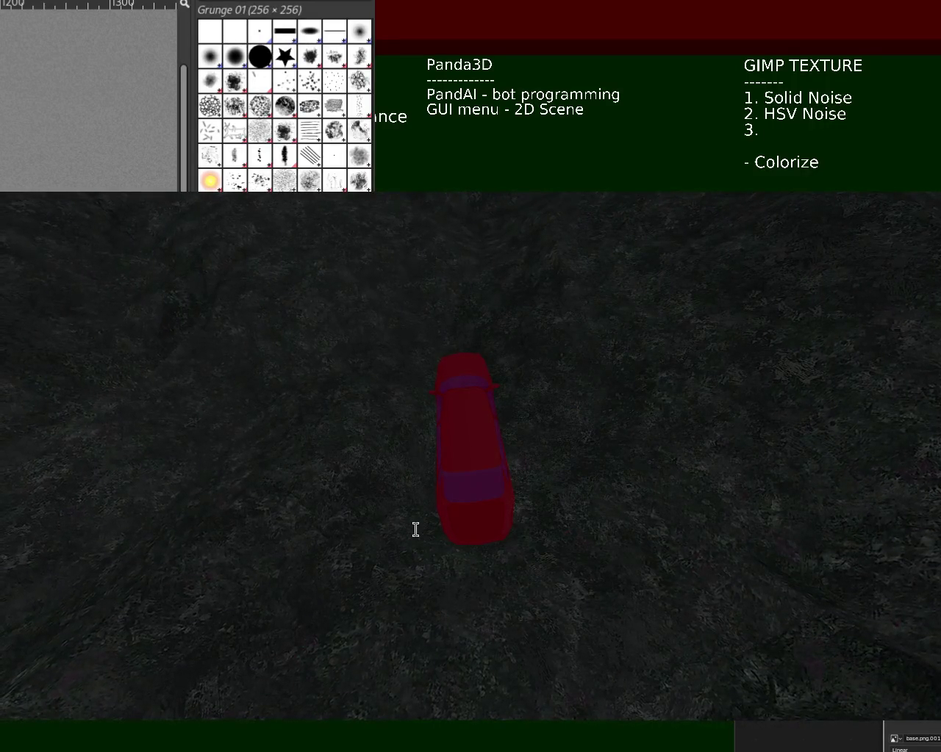
type(" las")
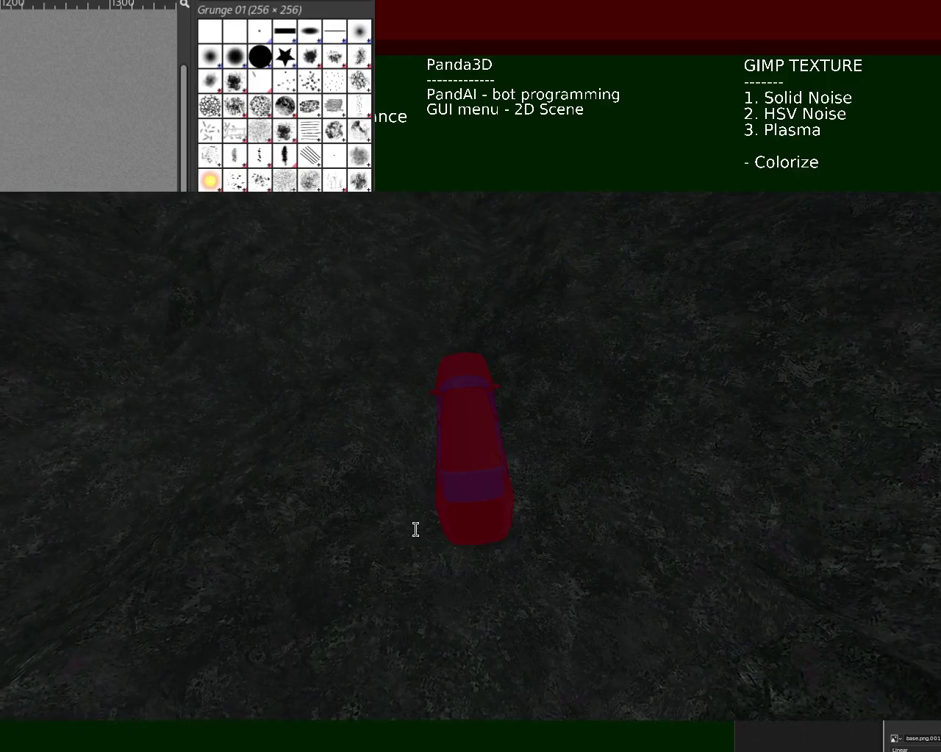
key("Delete")
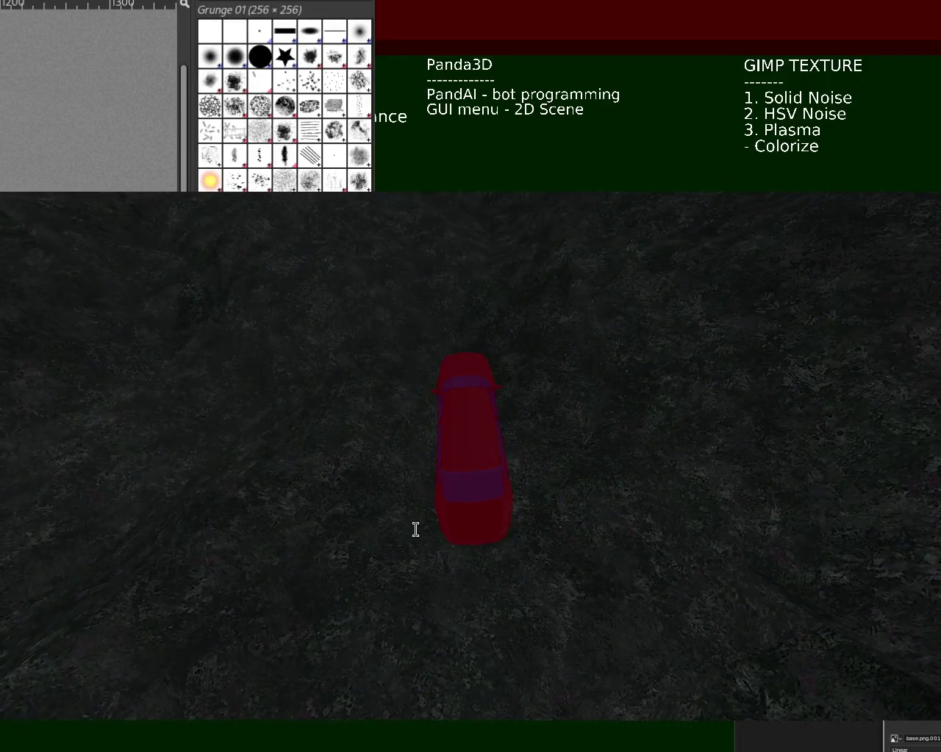
type(" Noise")
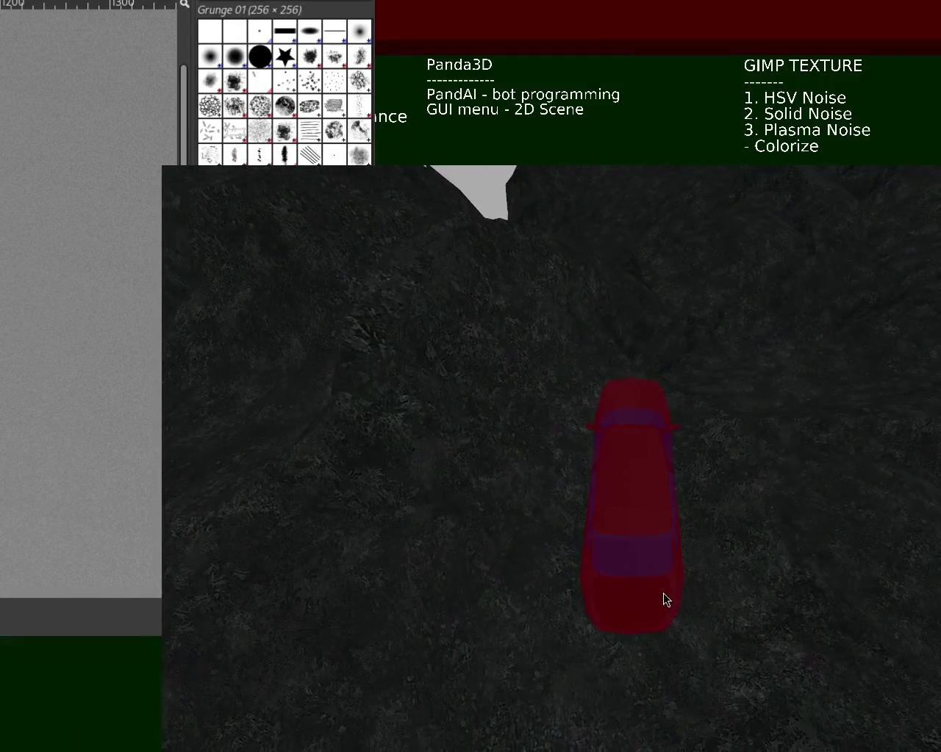
- Close the Panda3D preview and shrink the GIMP window from its top-right corner
key("Escape")
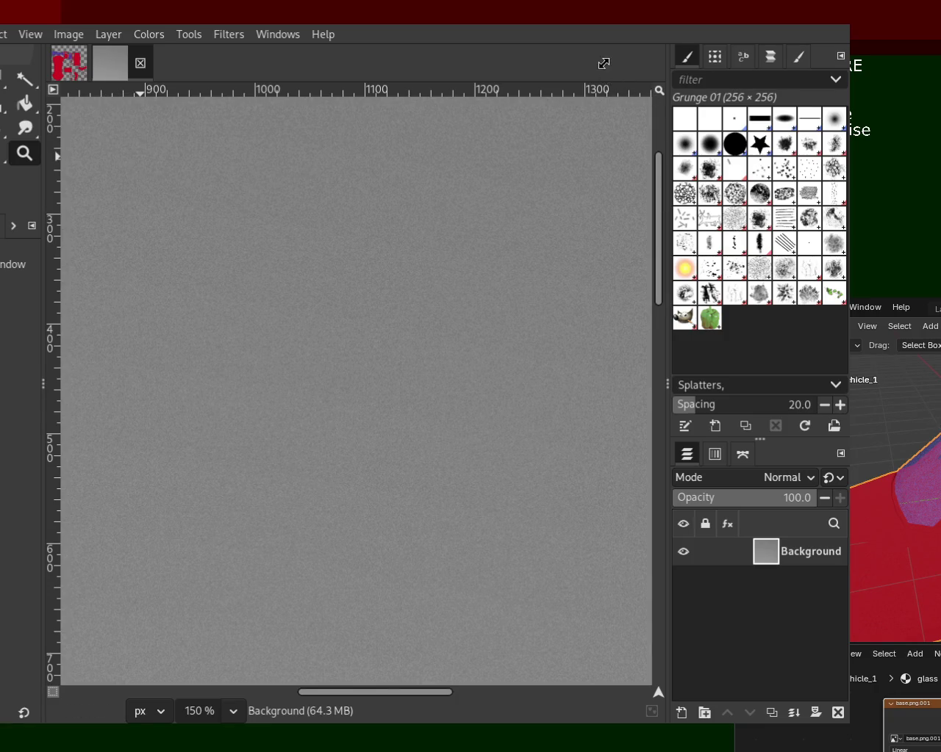
left_click_drag(604, 64, 340, 302)
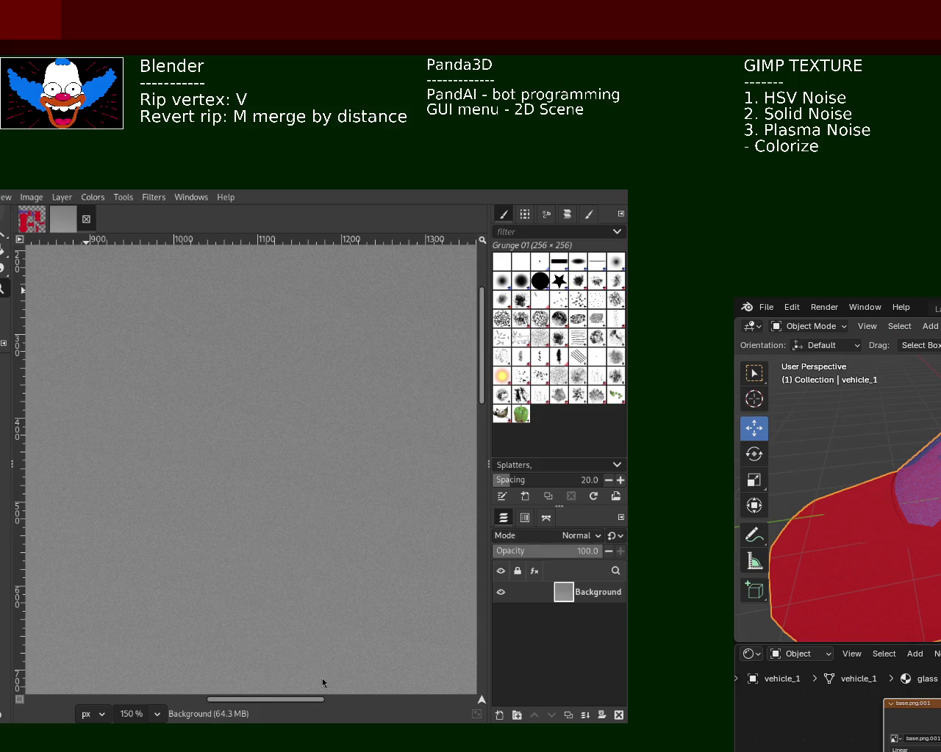
- Shift the GIMP window right, then make the FCEUX Simpsons emulator fill the screen
left_click_drag(227, 377, 332, 371)
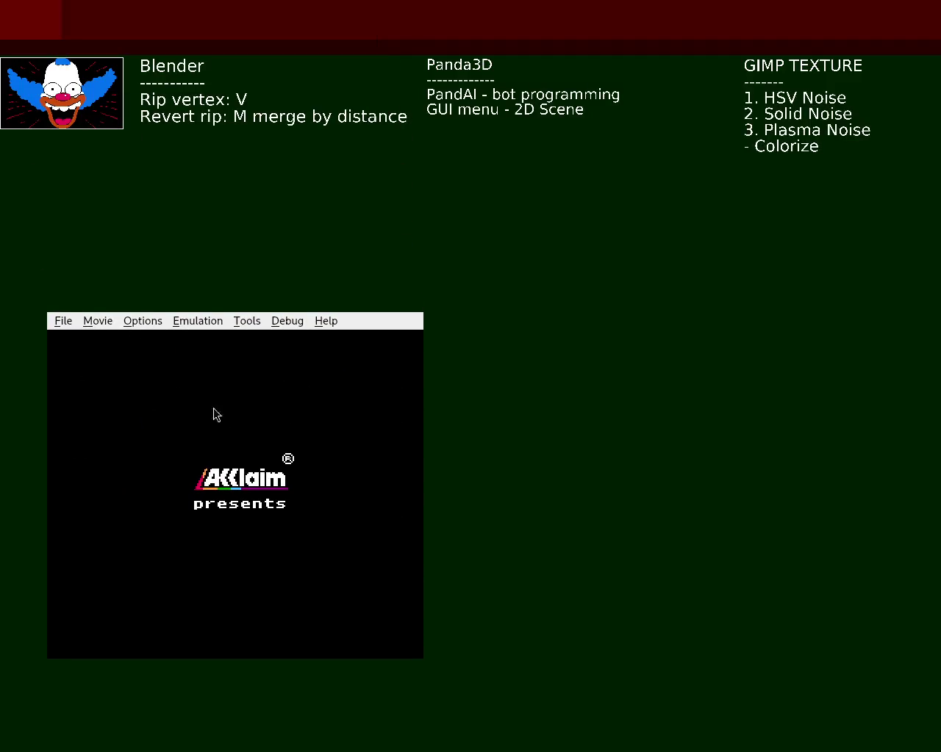
key("alt+Return")
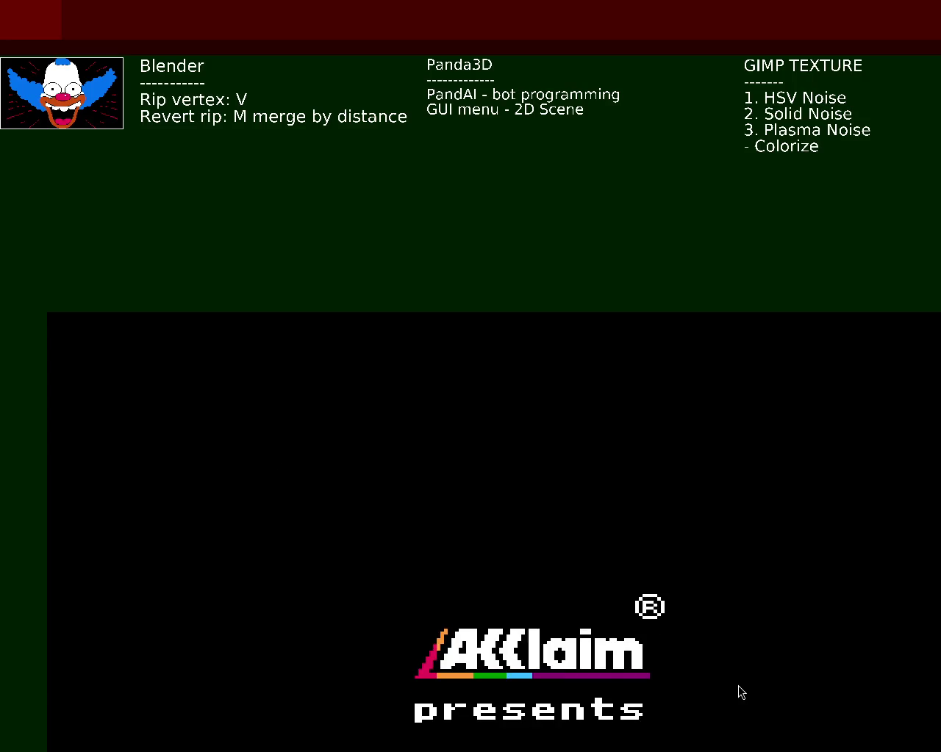
- Skip the intro, reposition the emulator full screen, and choose START
key("Return")
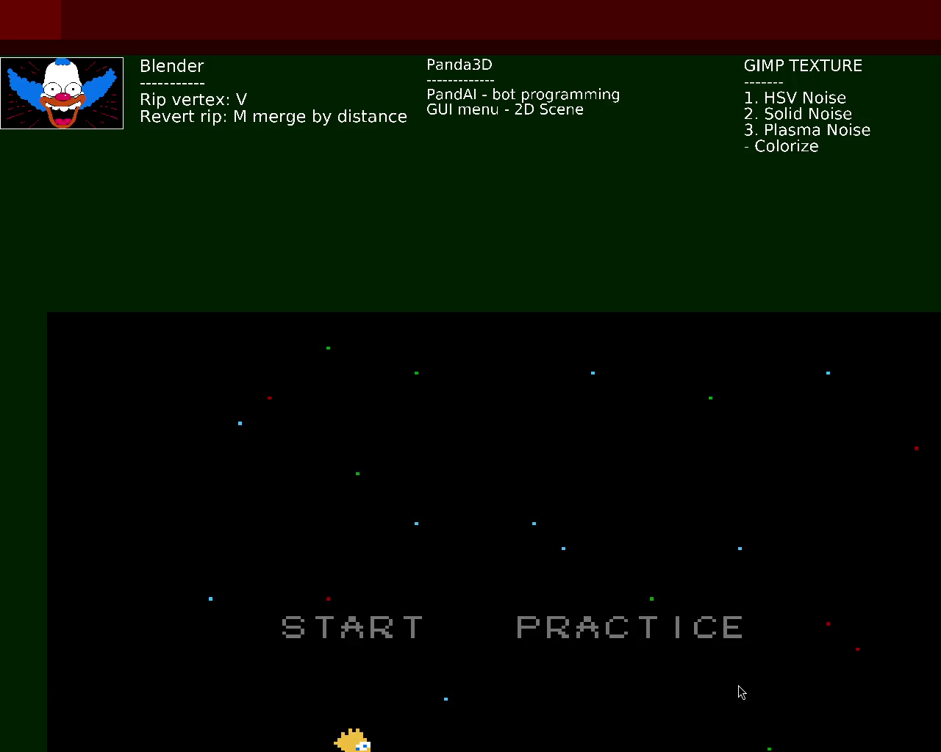
mouse_move(613, 720)
left_mouse_down()
mouse_move(531, 343)
mouse_move(441, 247)
left_mouse_up()
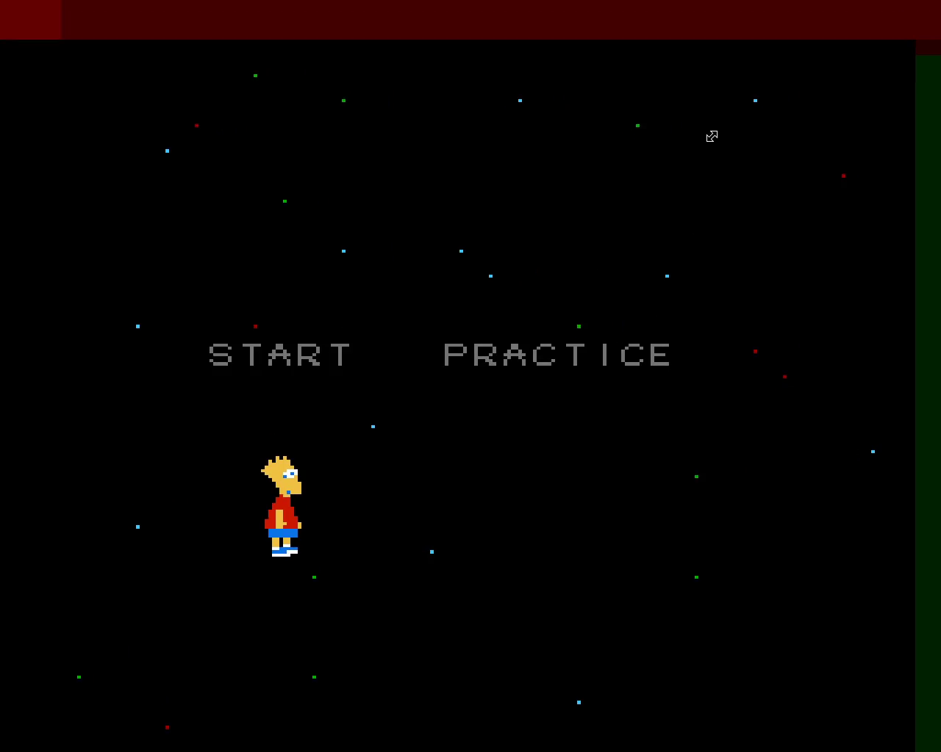
left_click_drag(552, 315, 549, 272)
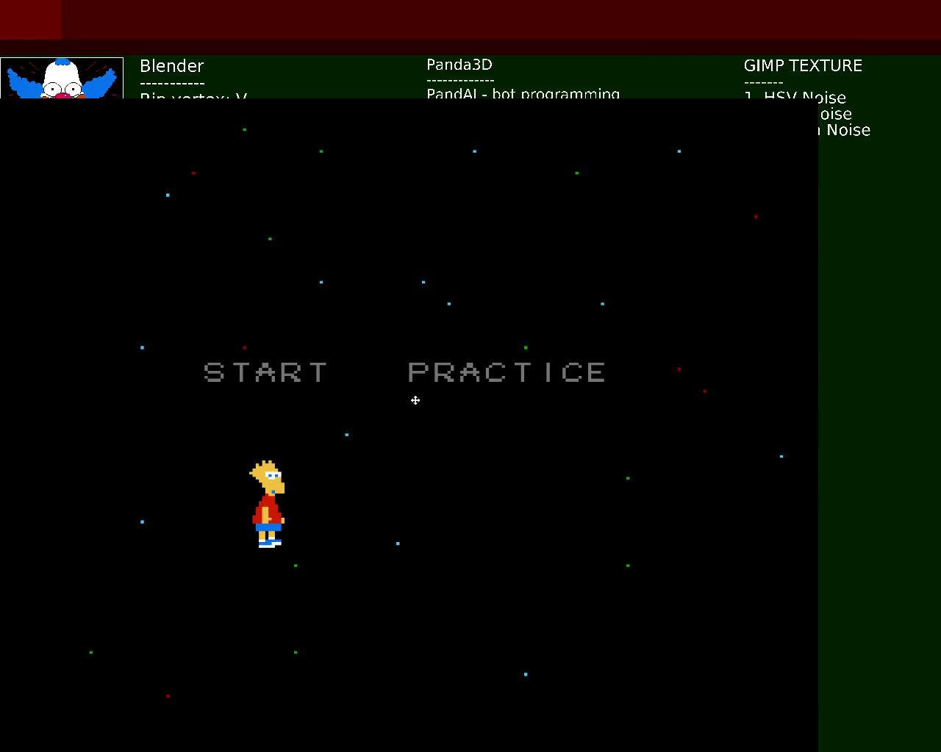
key("alt+Return")
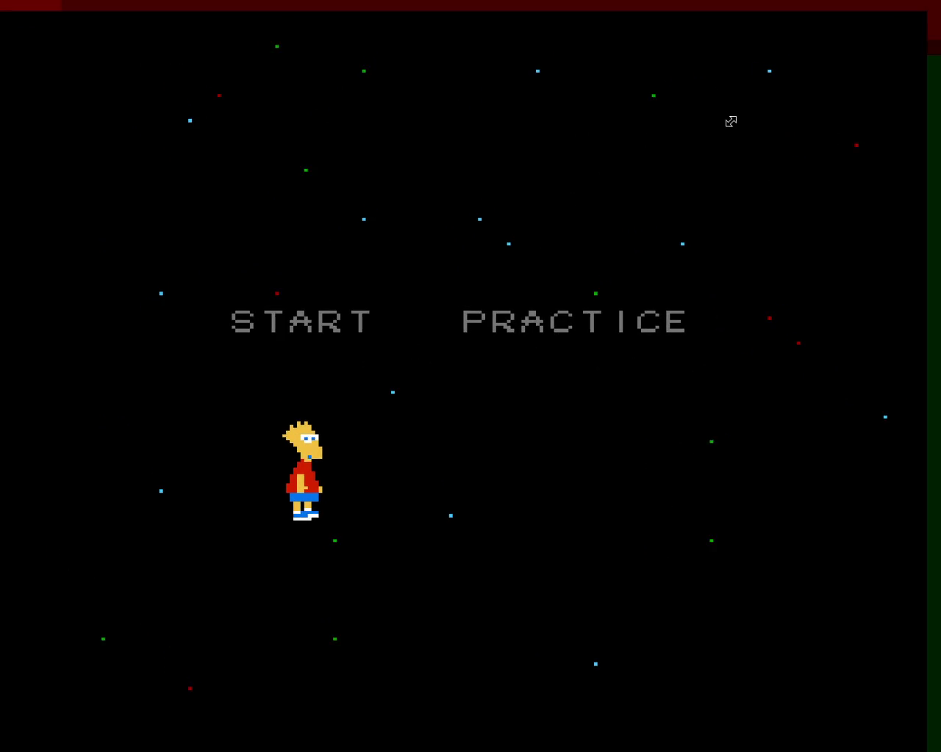
left_click(360, 334)
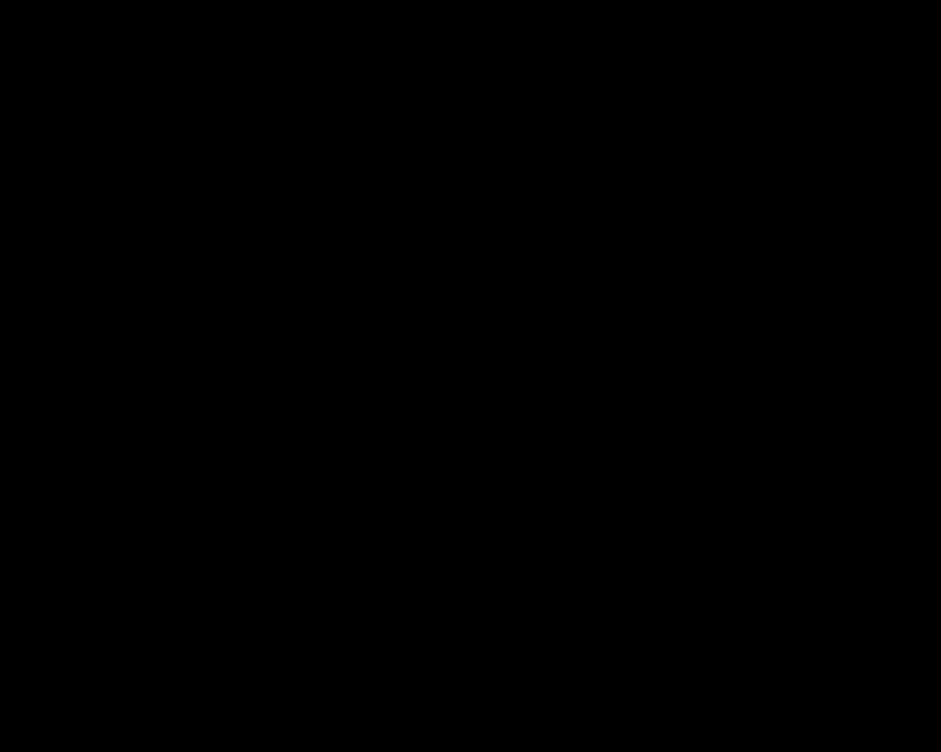
- Jump Bart across the junk deck and spars, grabbing items and throwing a ball at an enemy
key("x")
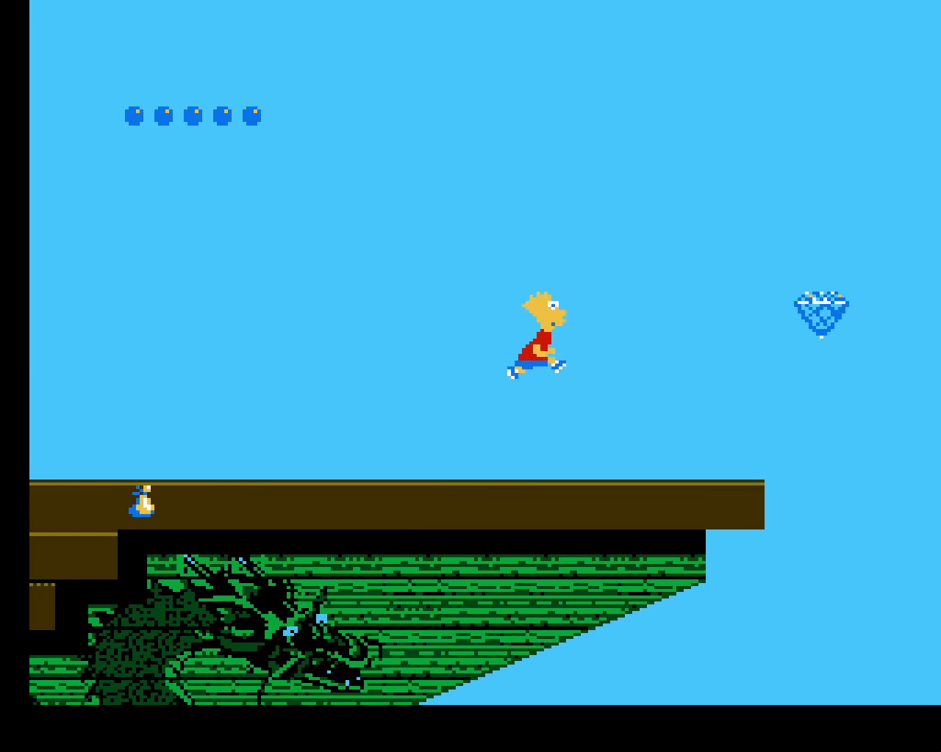
key("x")
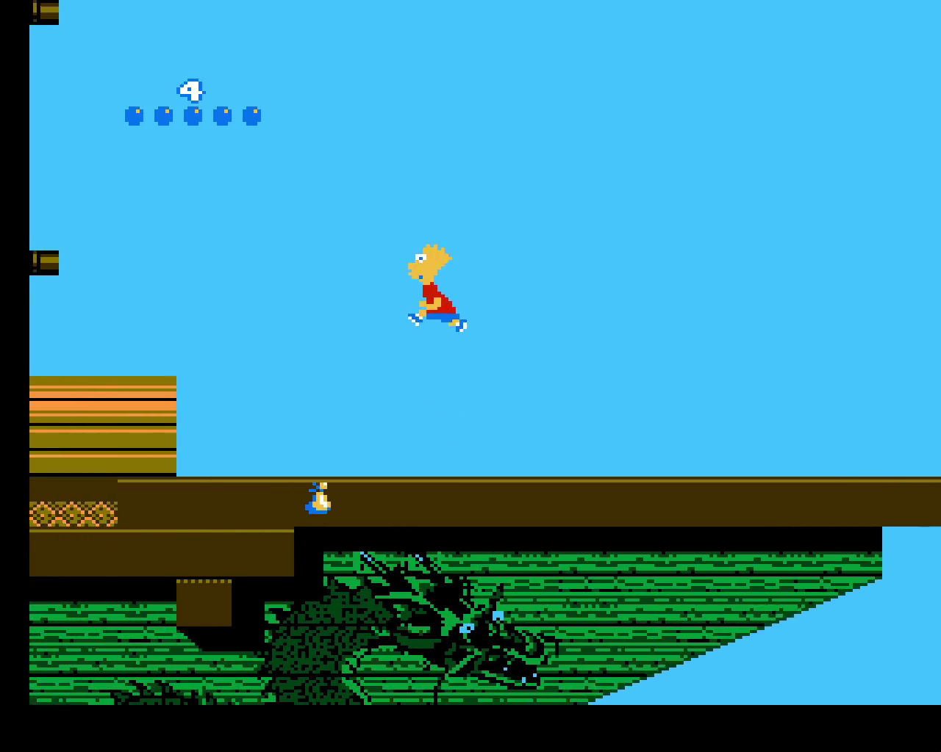
key("Right")
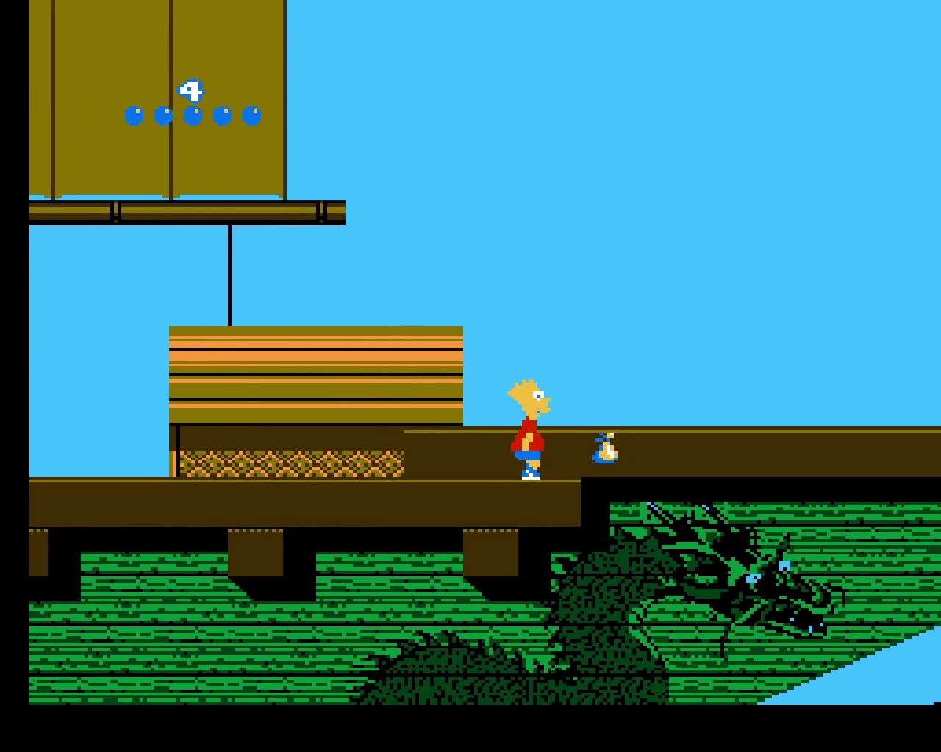
key("x")
key("Left")
key("x")
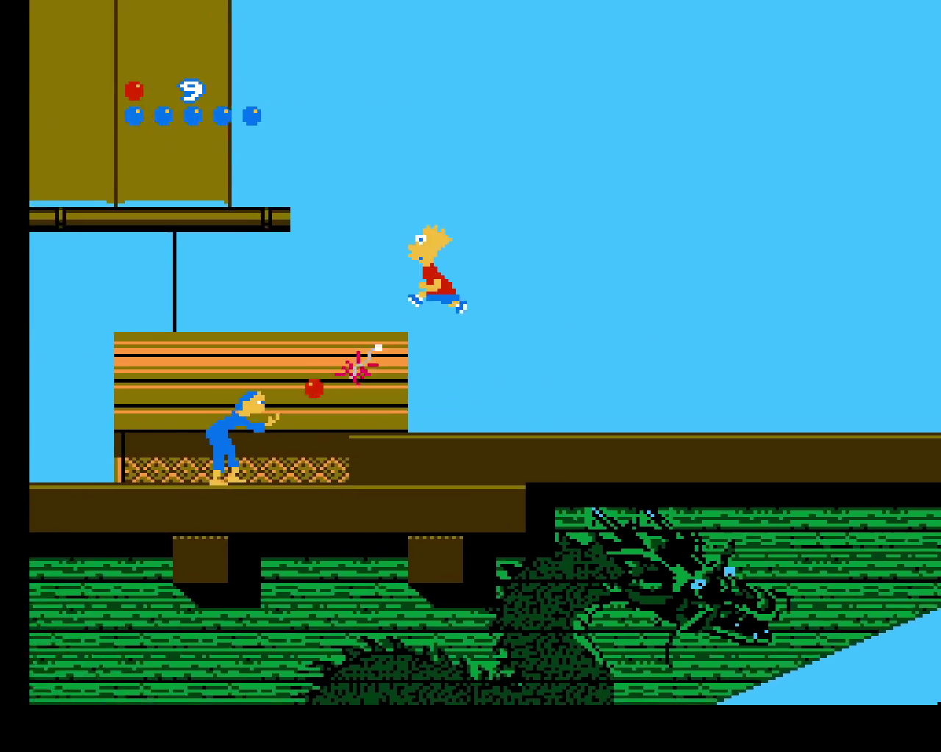
key("x")
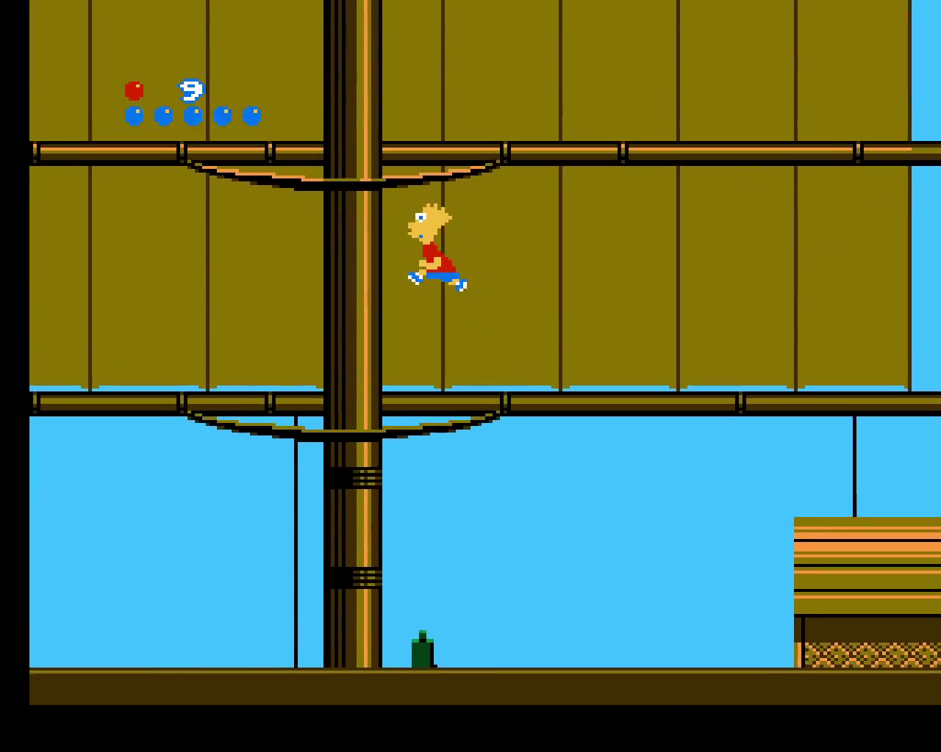
key("x")
key("z")
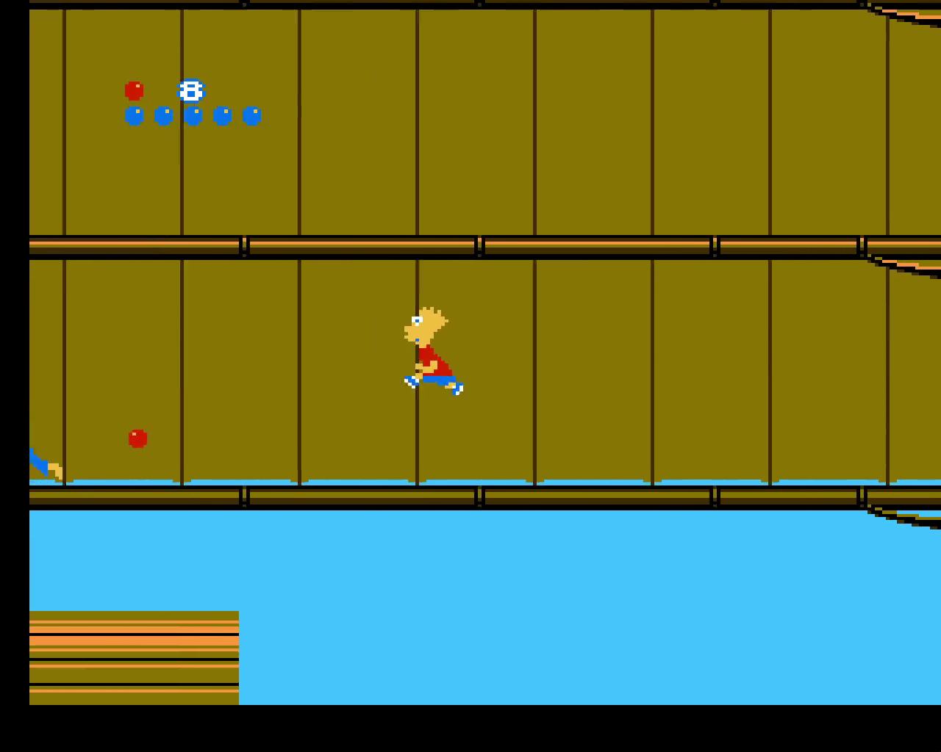
key("x")
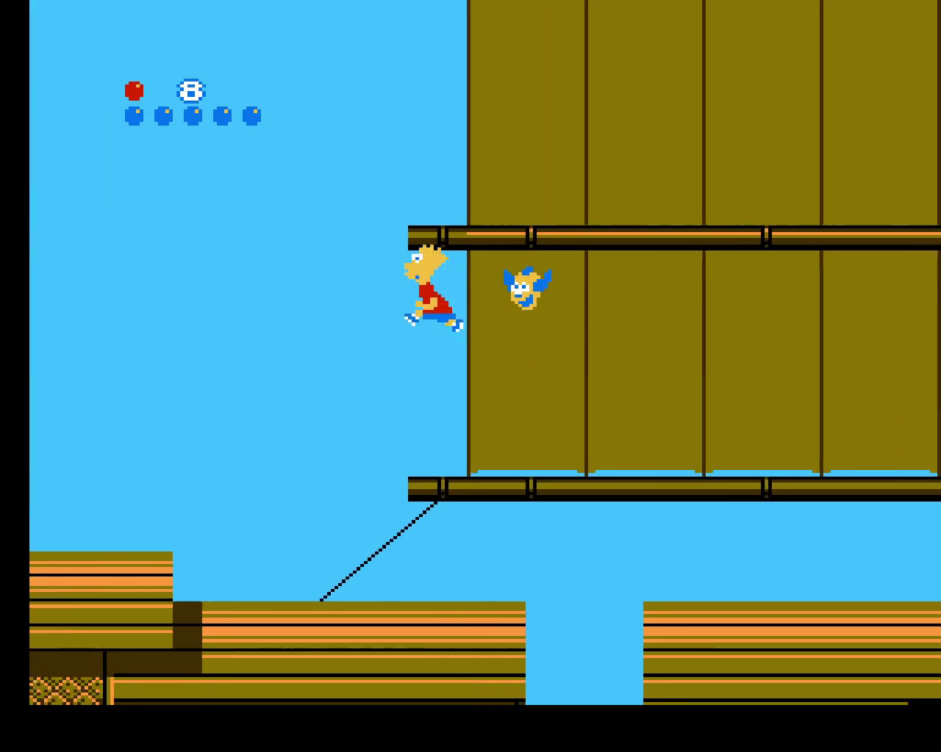
key("Right")
key("x")
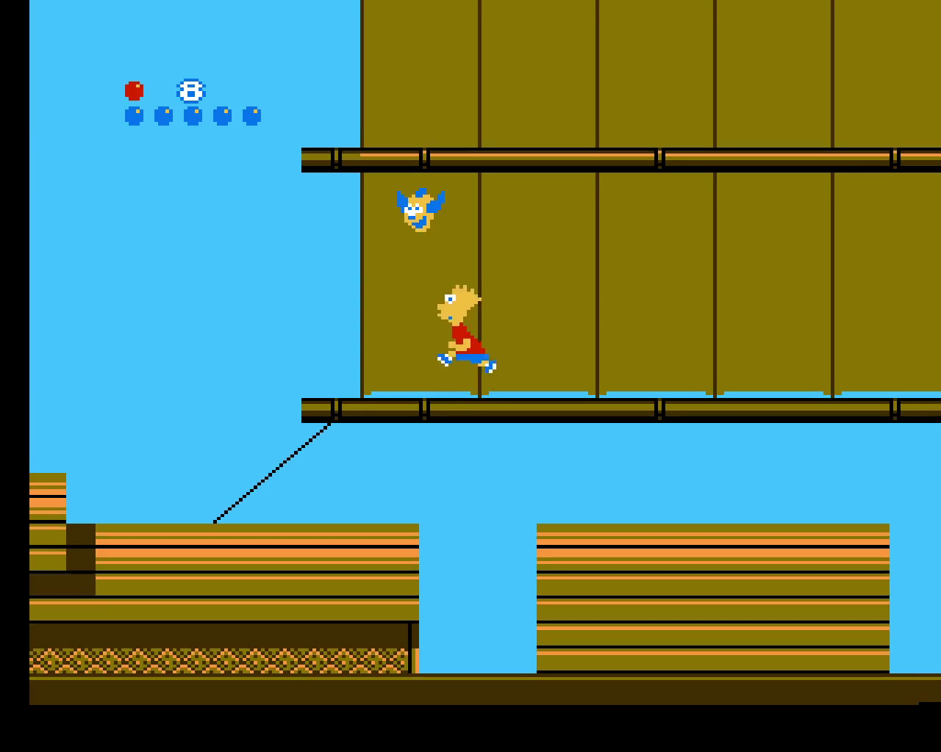
key("x")
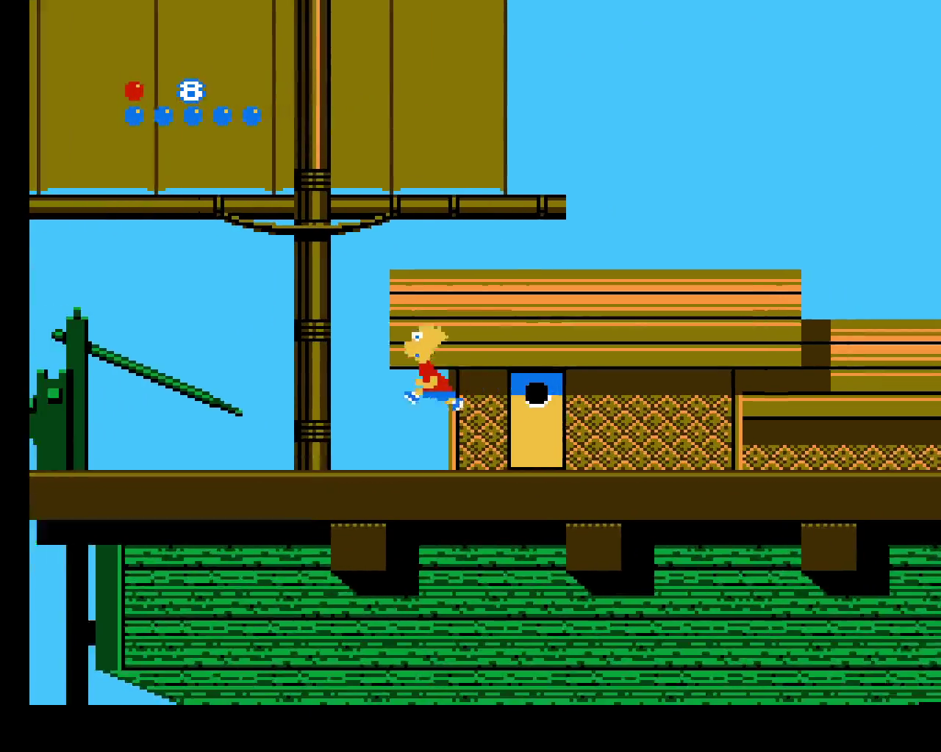
- Climb the mast to the exit, enter the Great Wall level, then reset the game
key("Left")
key("Up")
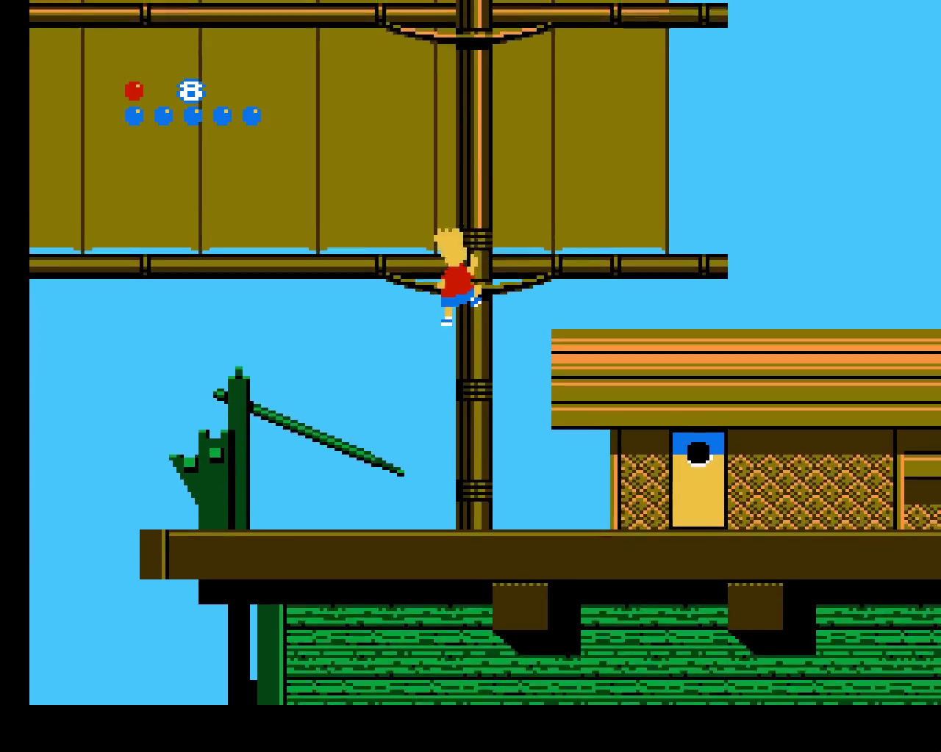
key("Up")
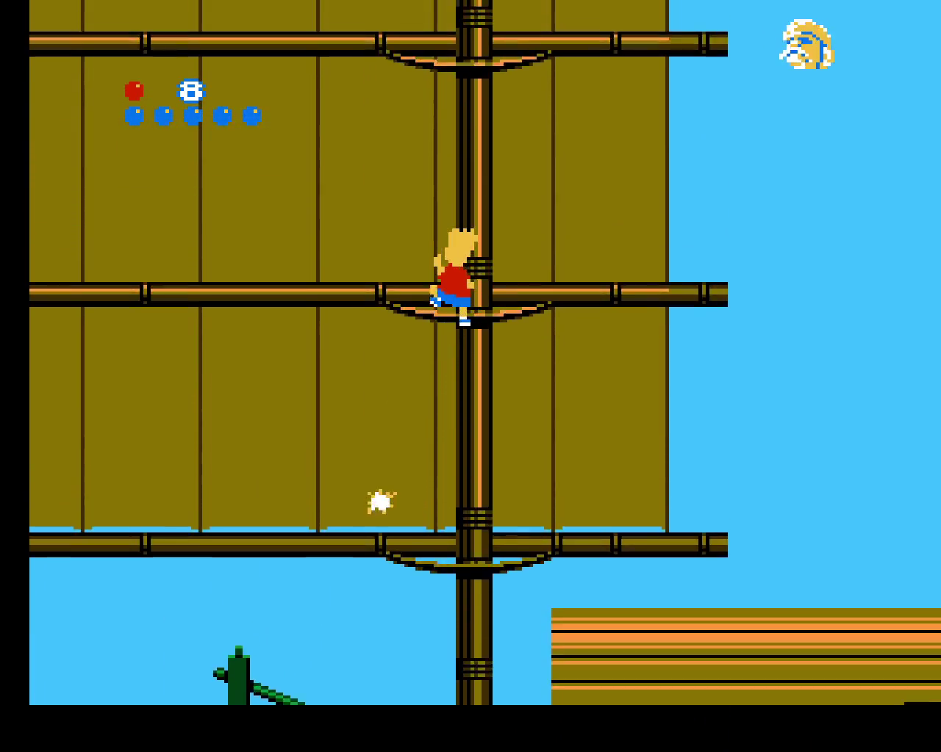
key("Up")
key("Up")
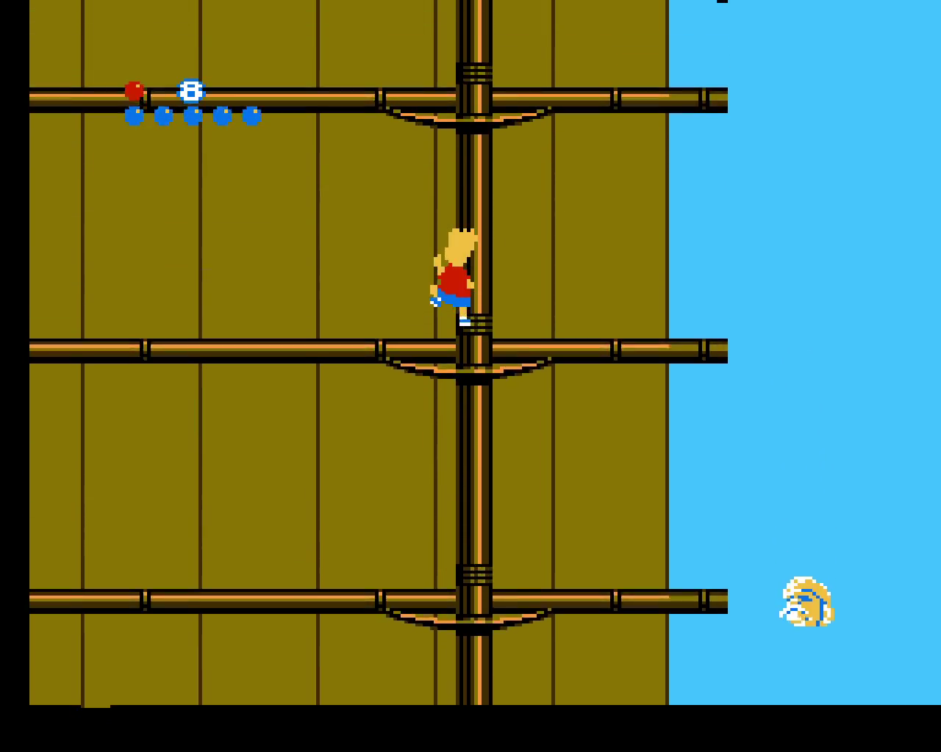
key("Up")
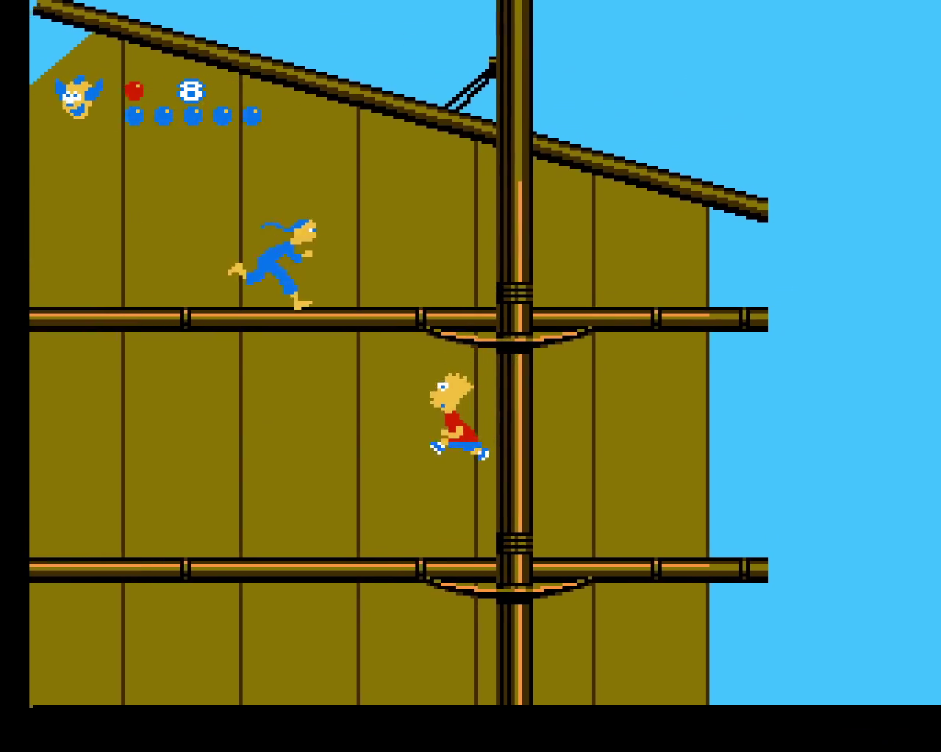
key("Up")
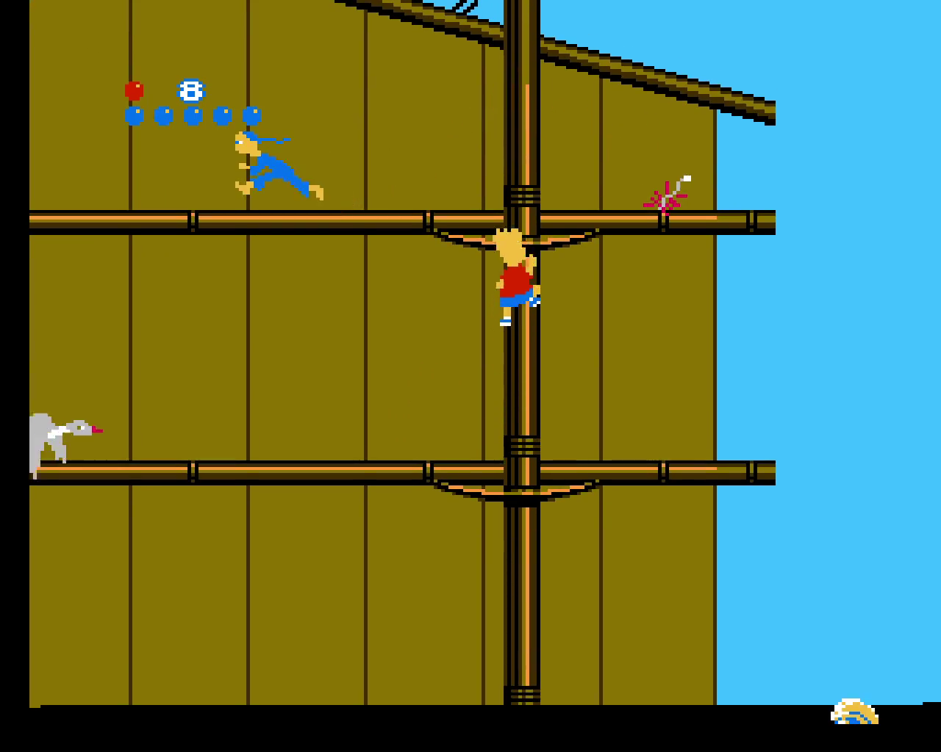
key("Up")
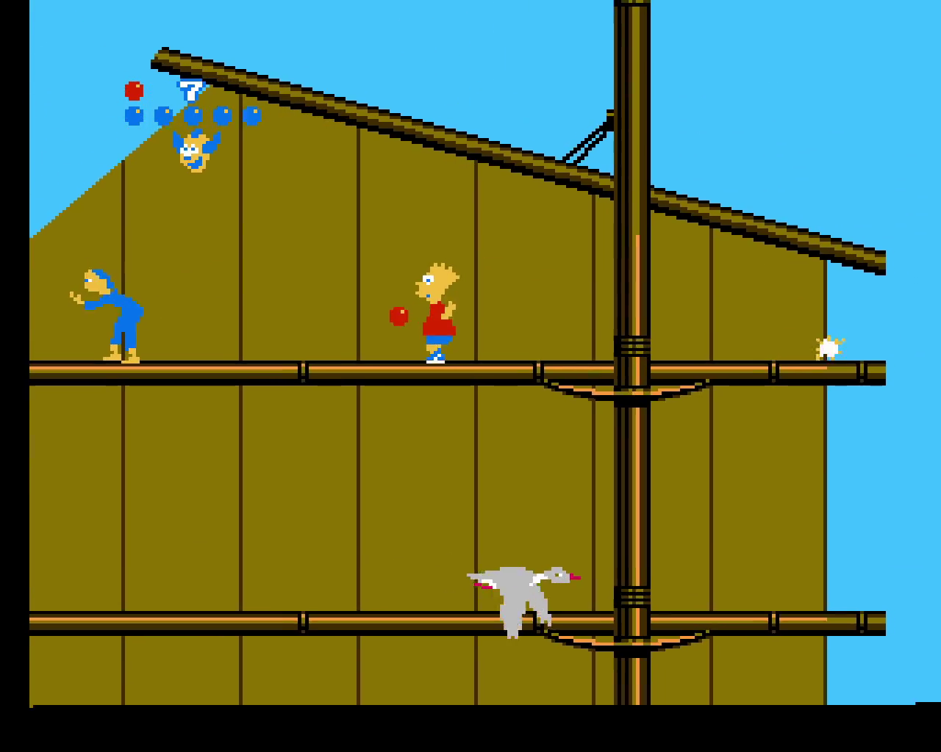
key("Left")
key("Left")
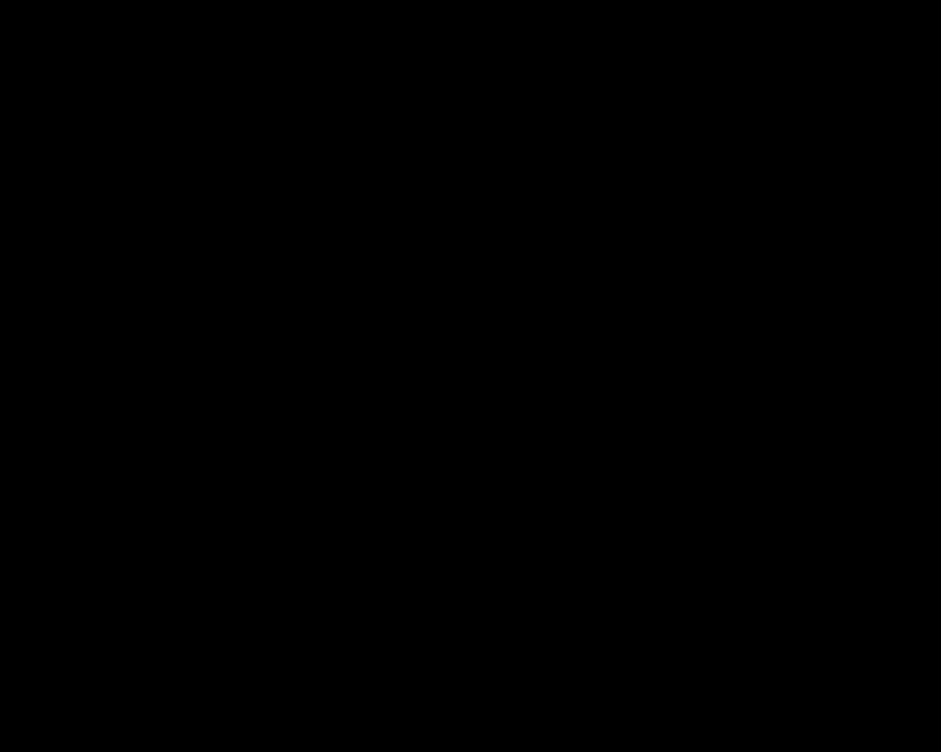
key("Return")
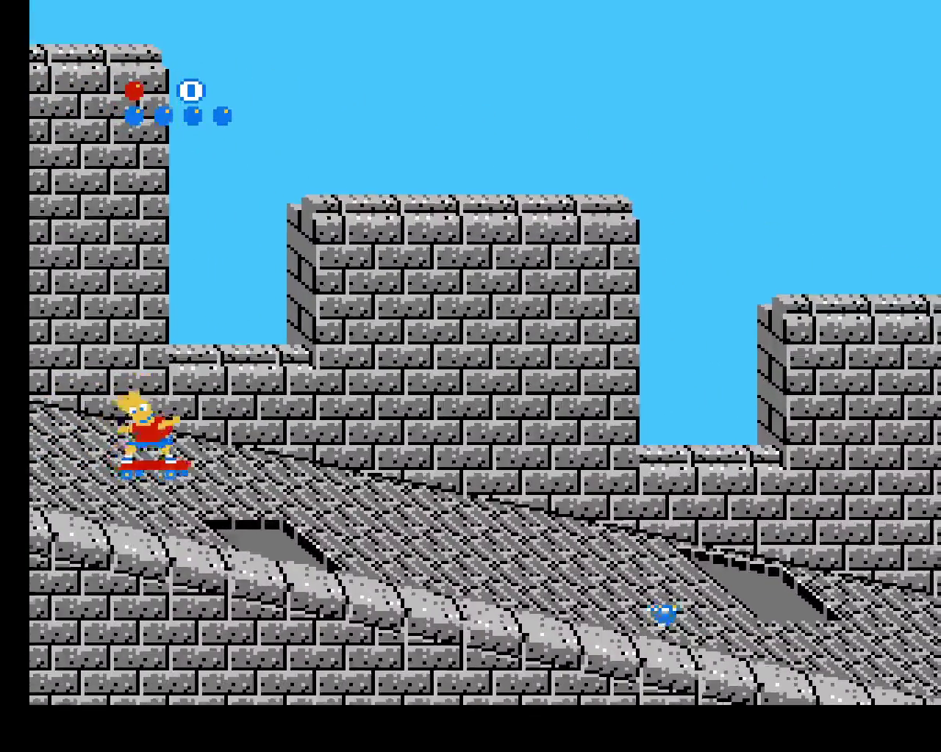
key("Tab")
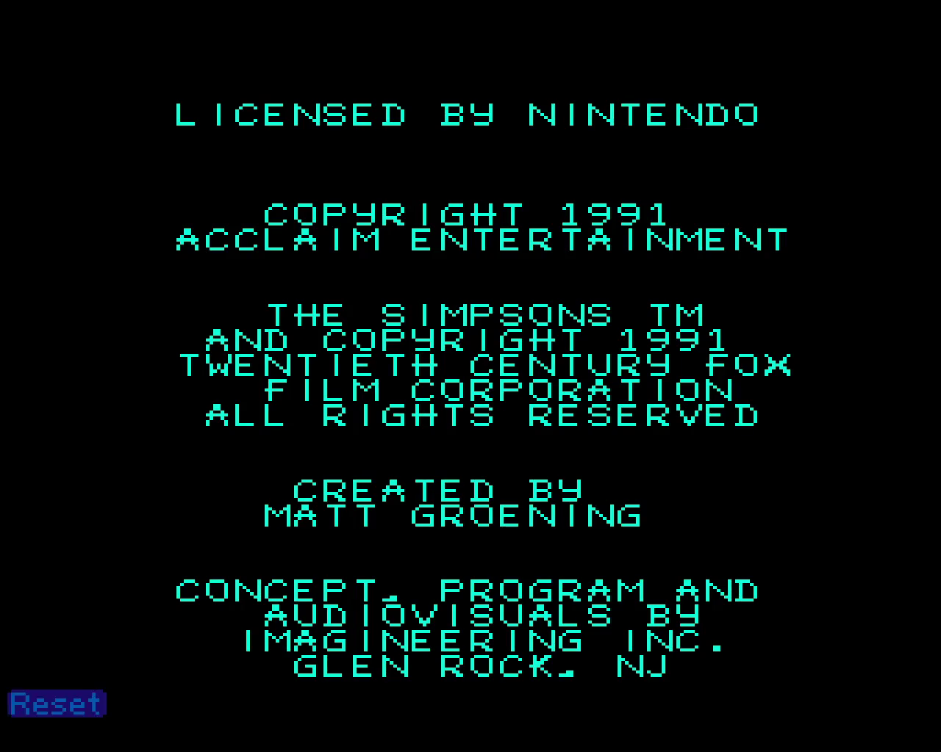
- Start a new game and choose the CHINA JUNK level
key("Return")
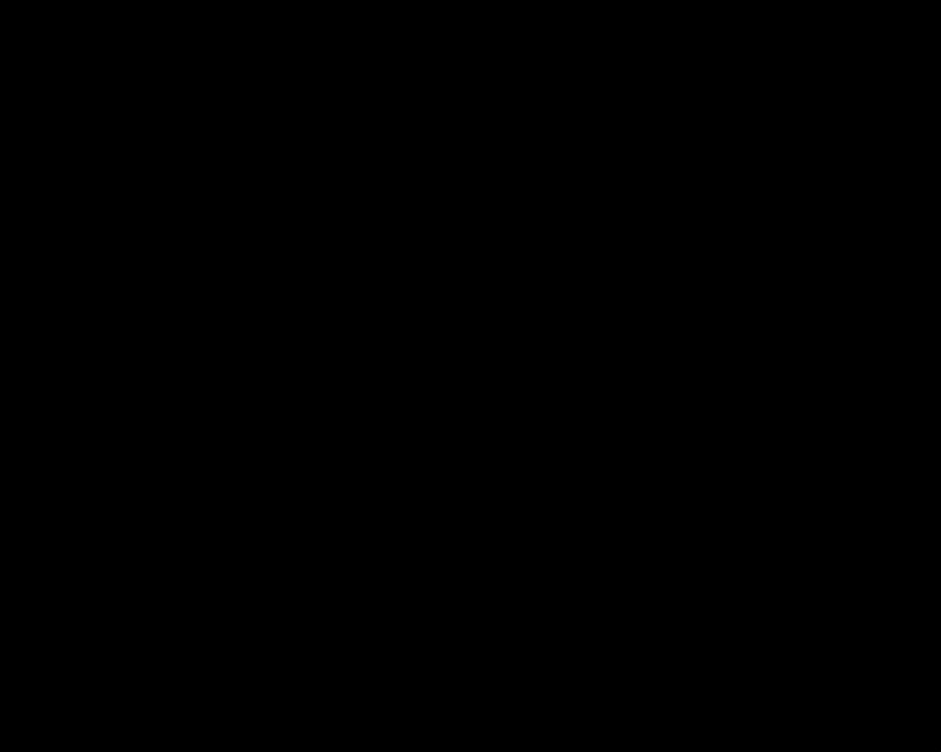
key("Return")
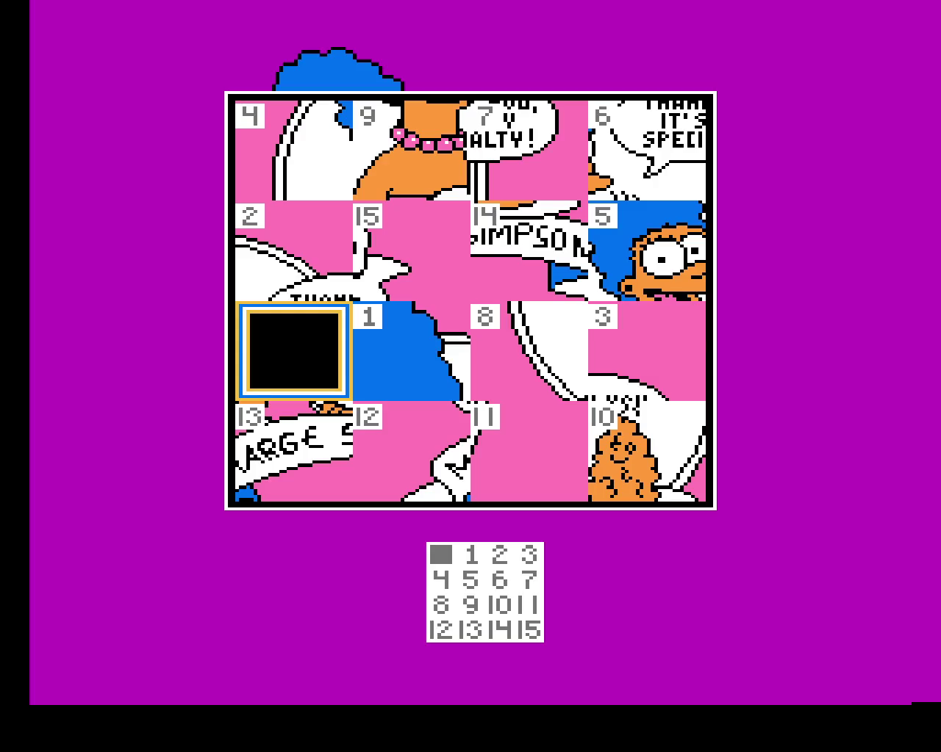
key("Return")
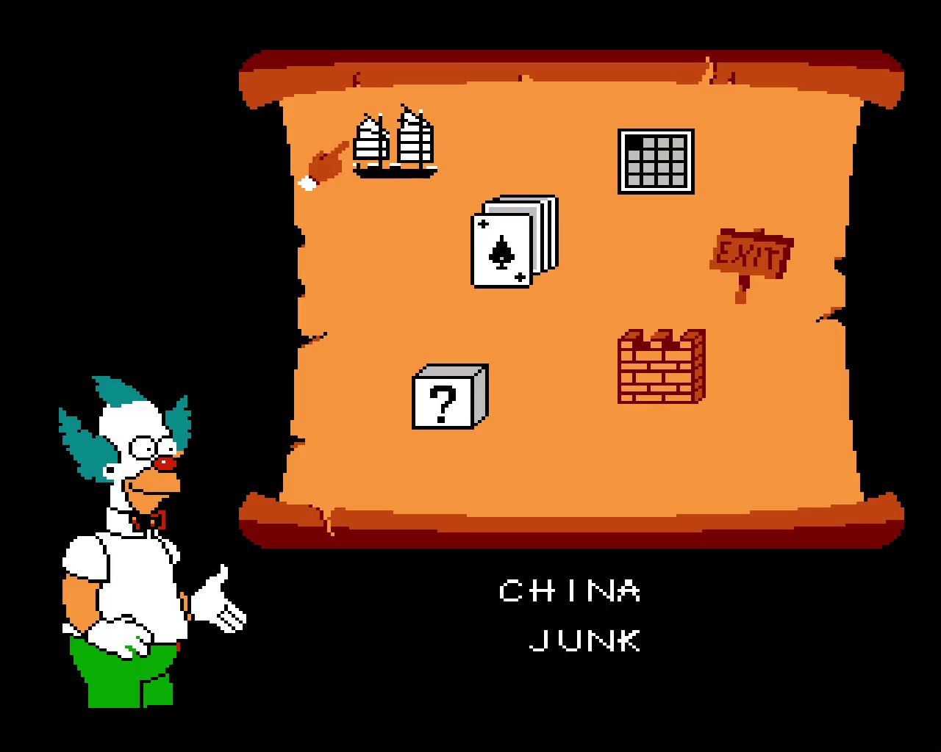
key("Return")
- Jump Bart along the deck and yardarms, collecting the diamond and items
key("Right")
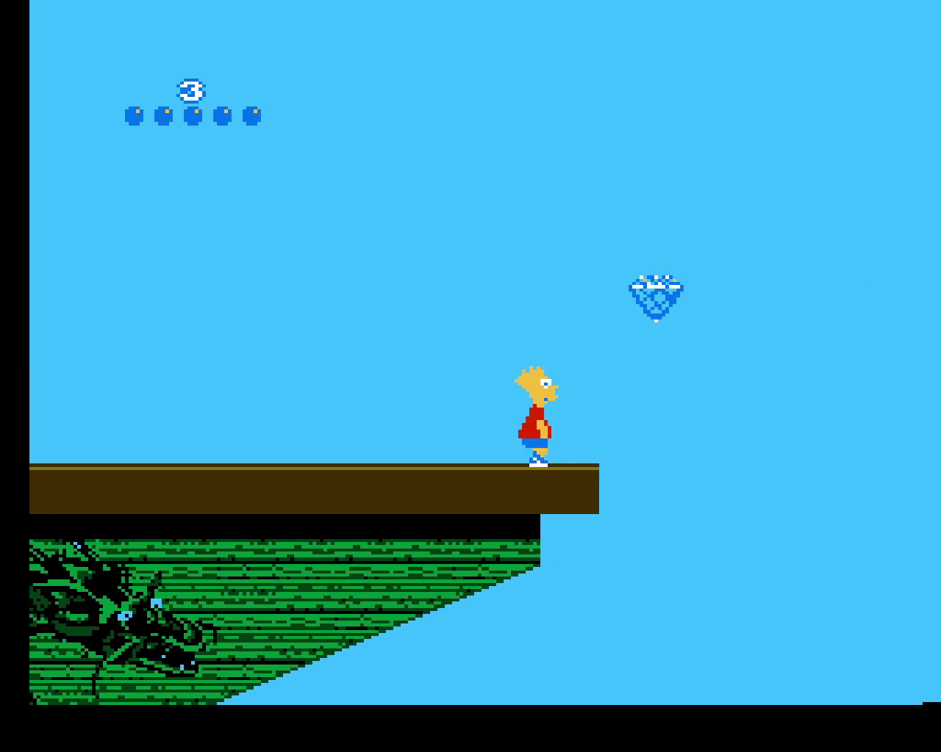
key("x")
key("Left")
key("x")
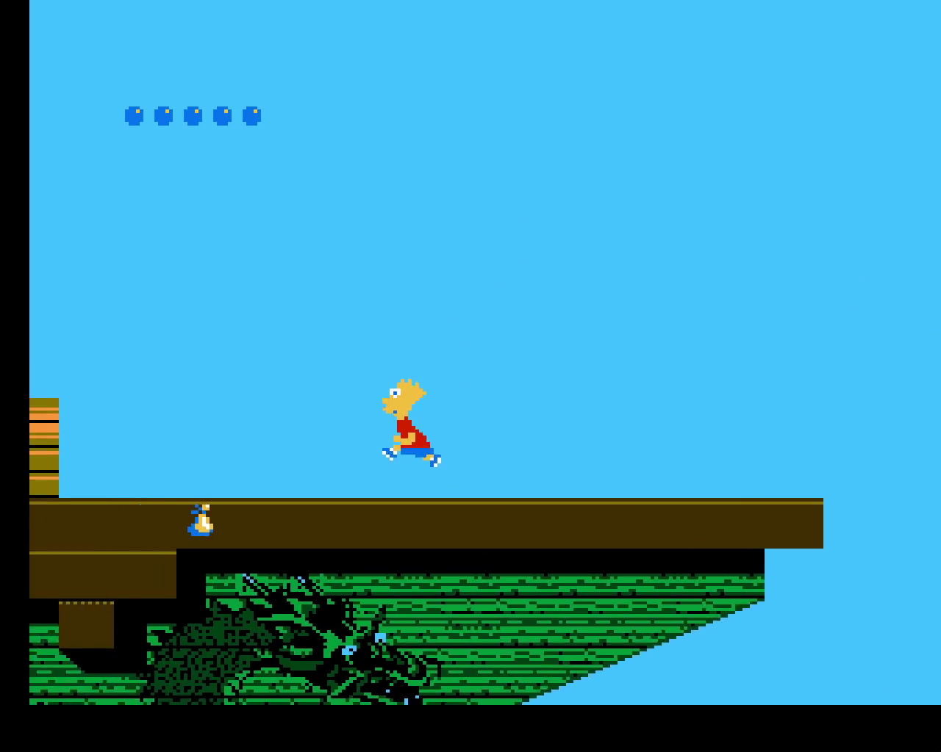
key("Right")
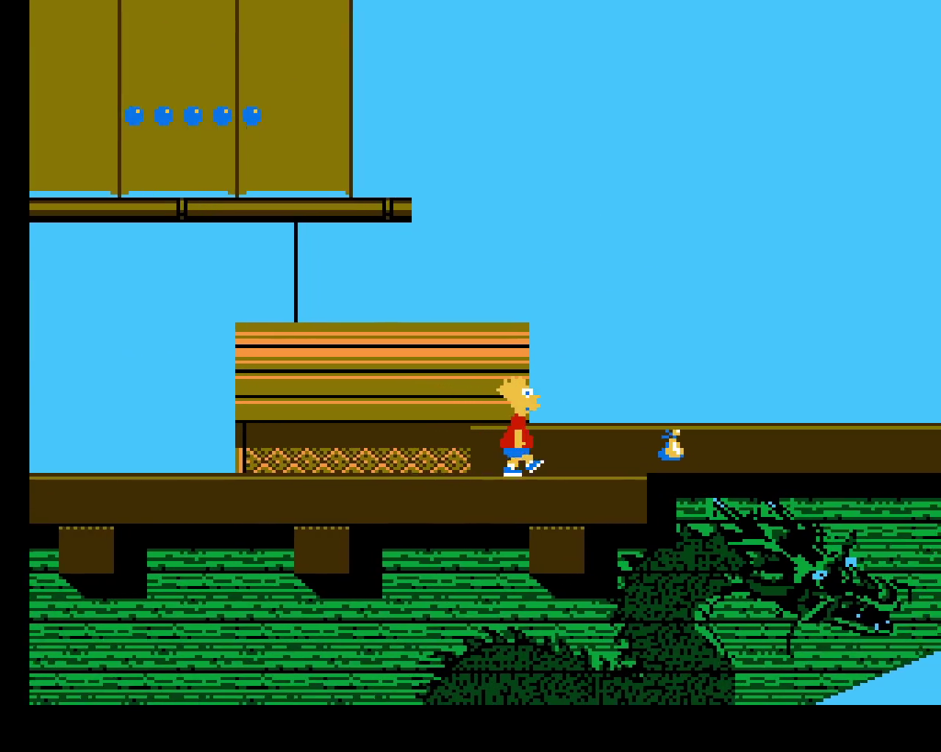
key("Right")
key("x")
key("x")
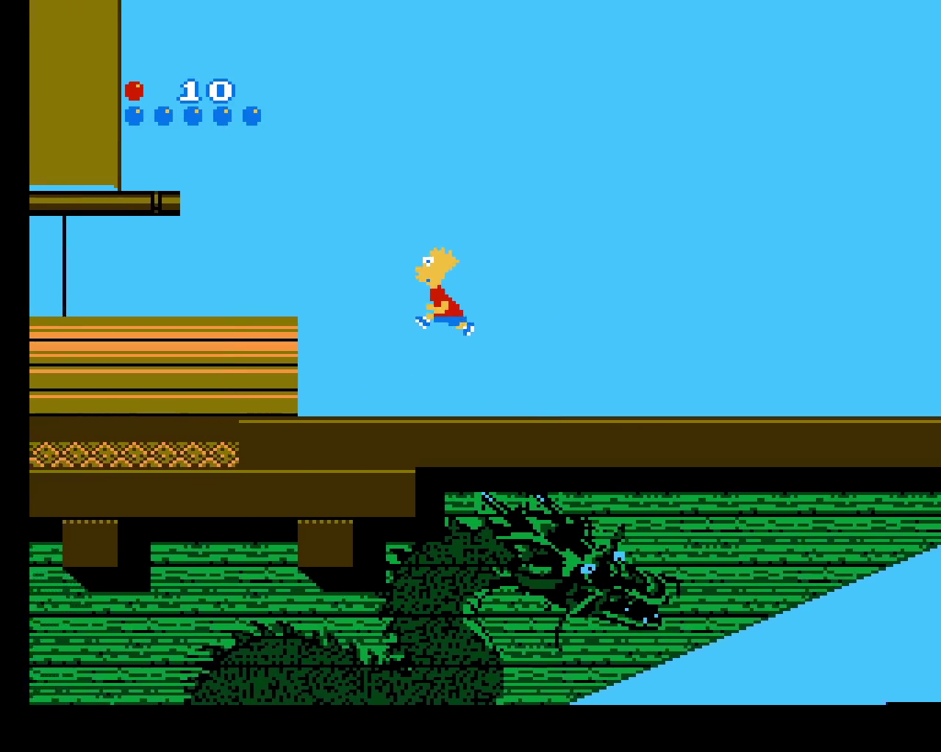
key("x")
key("x")
key("x")
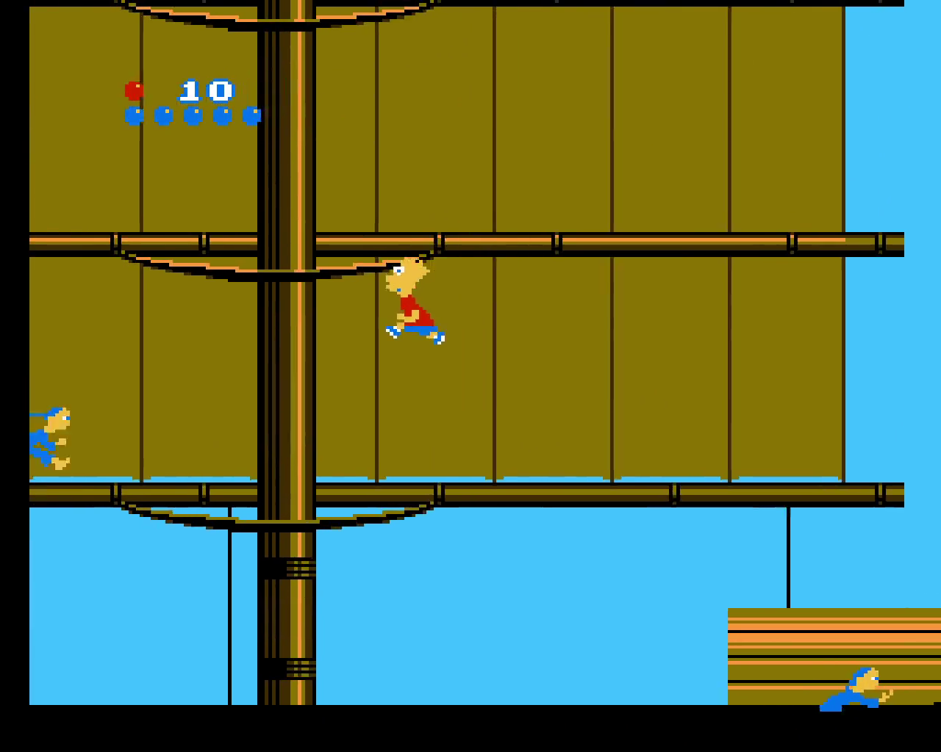
key("Right")
key("x")
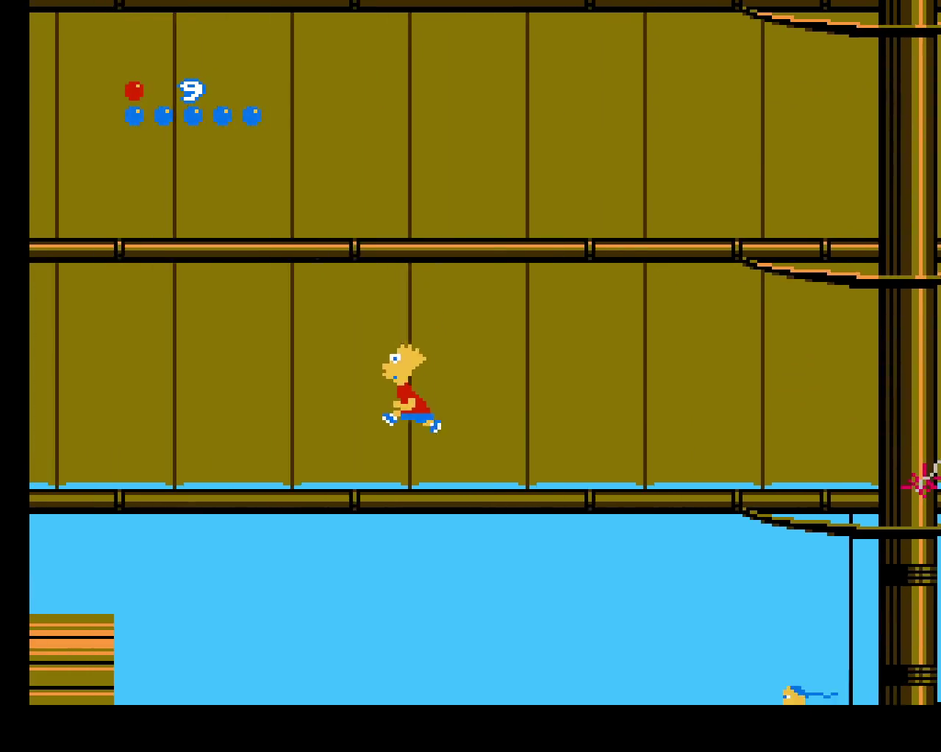
key("Left")
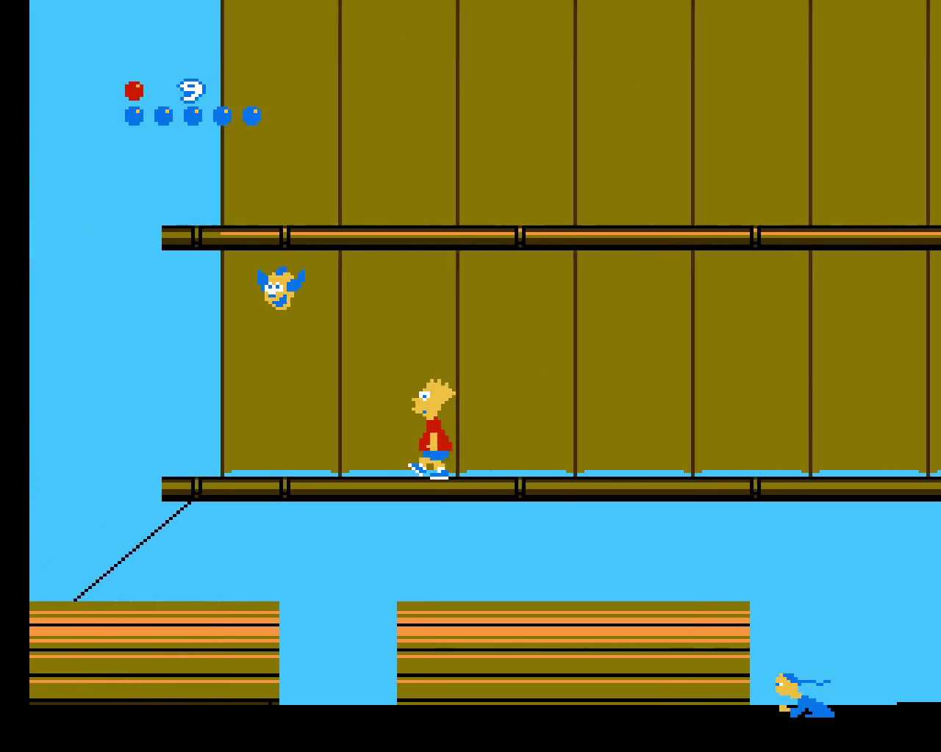
key("Left")
key("x")
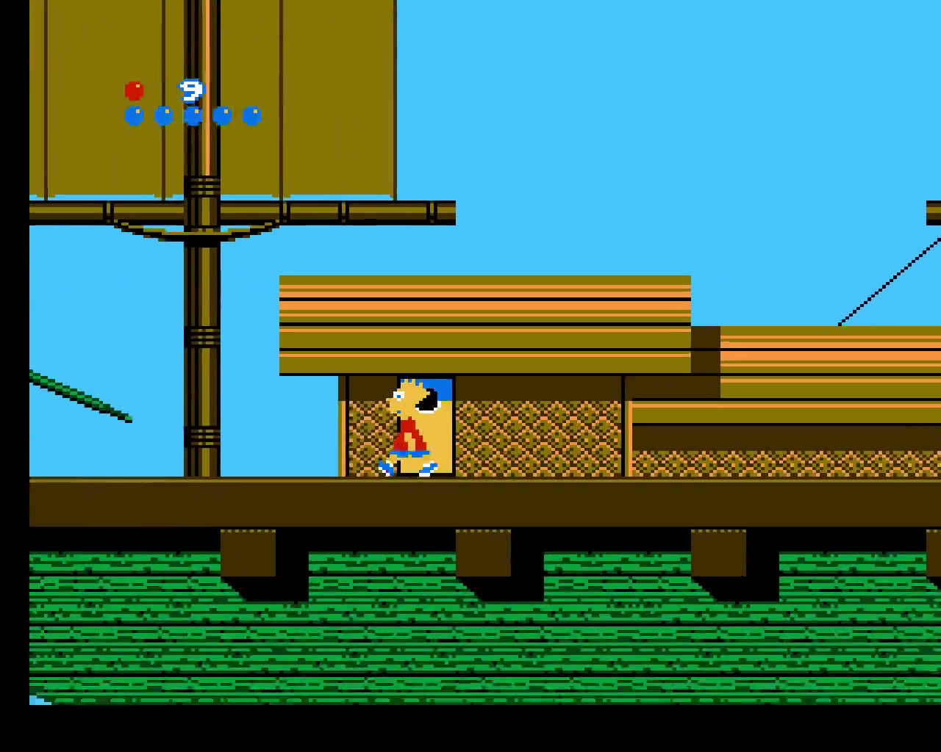
- Climb Bart up the mast and jump from the upper spar to the MAP sign
key("Left")
key("Up")
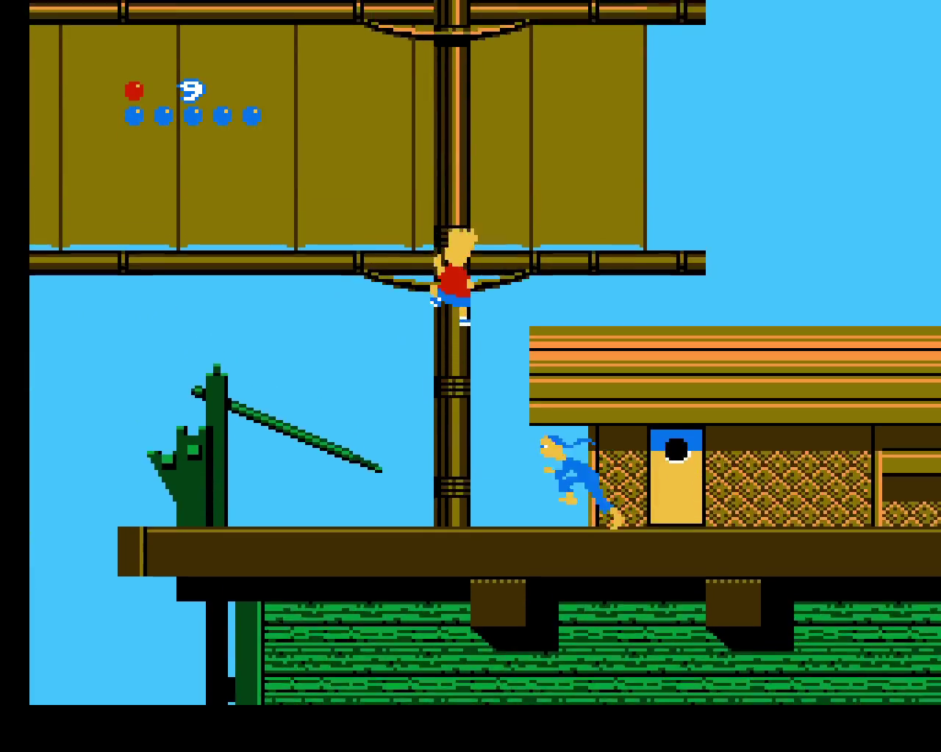
key("Up")
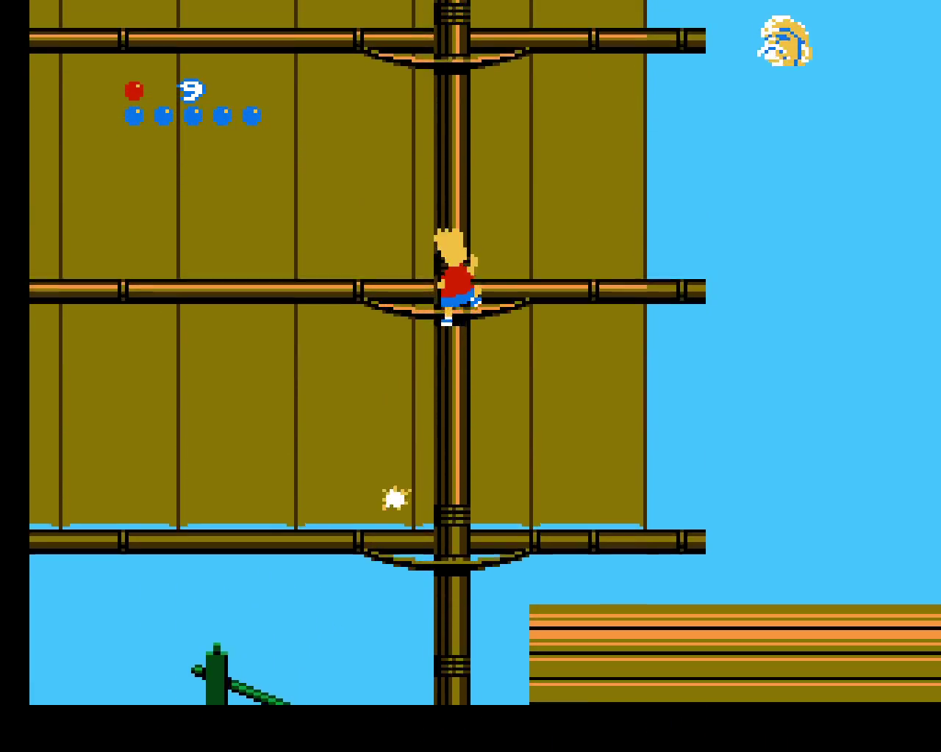
key("Up")
key("Up")
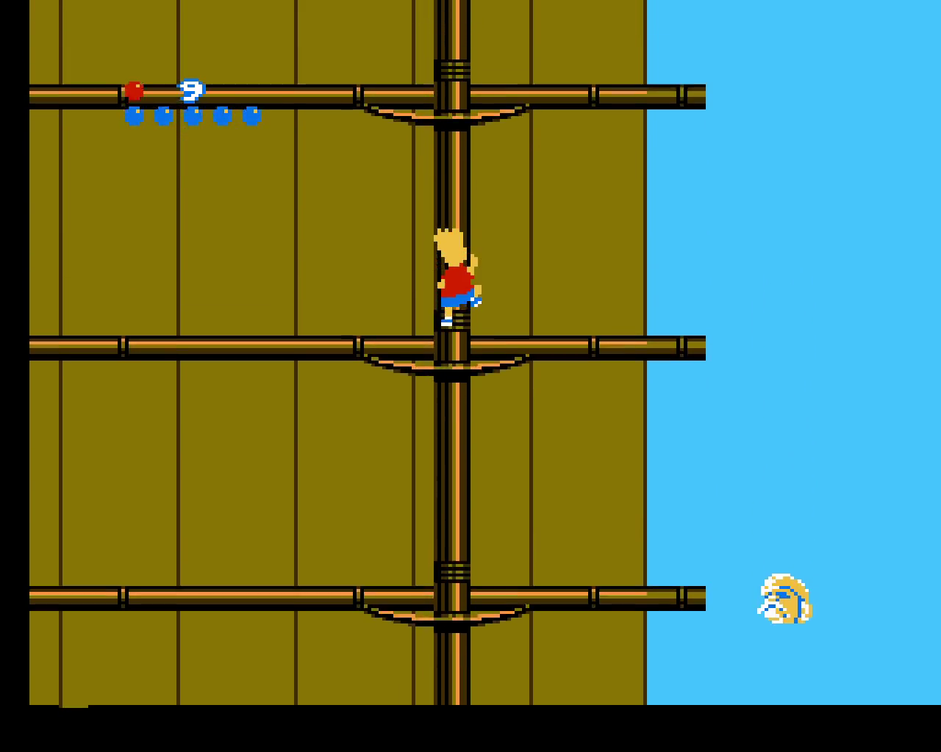
key("Up")
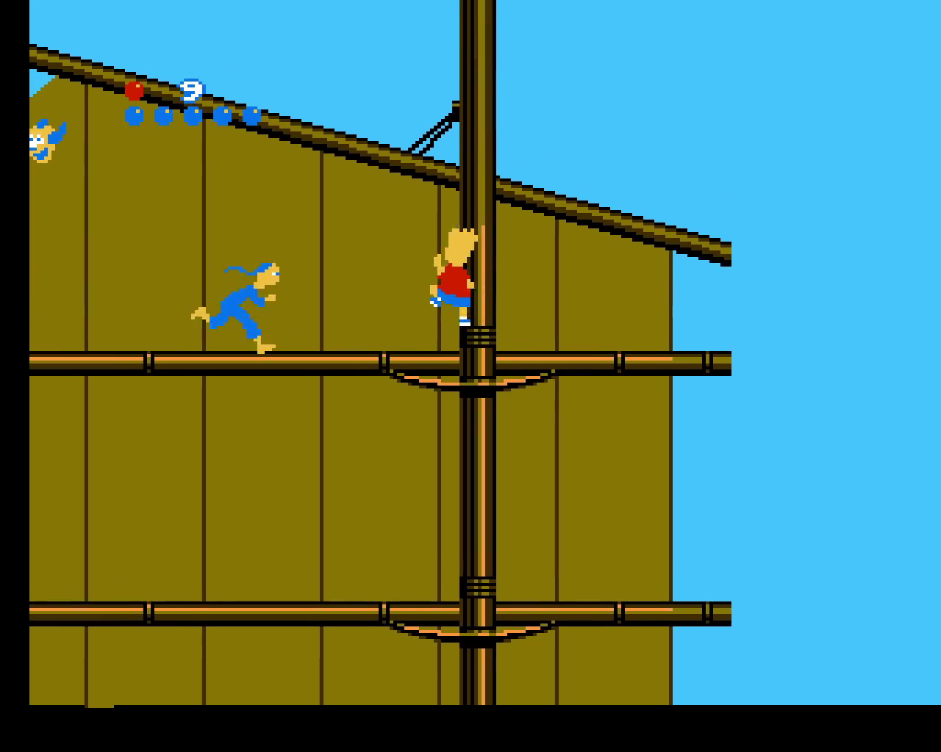
key("Left")
key("x")
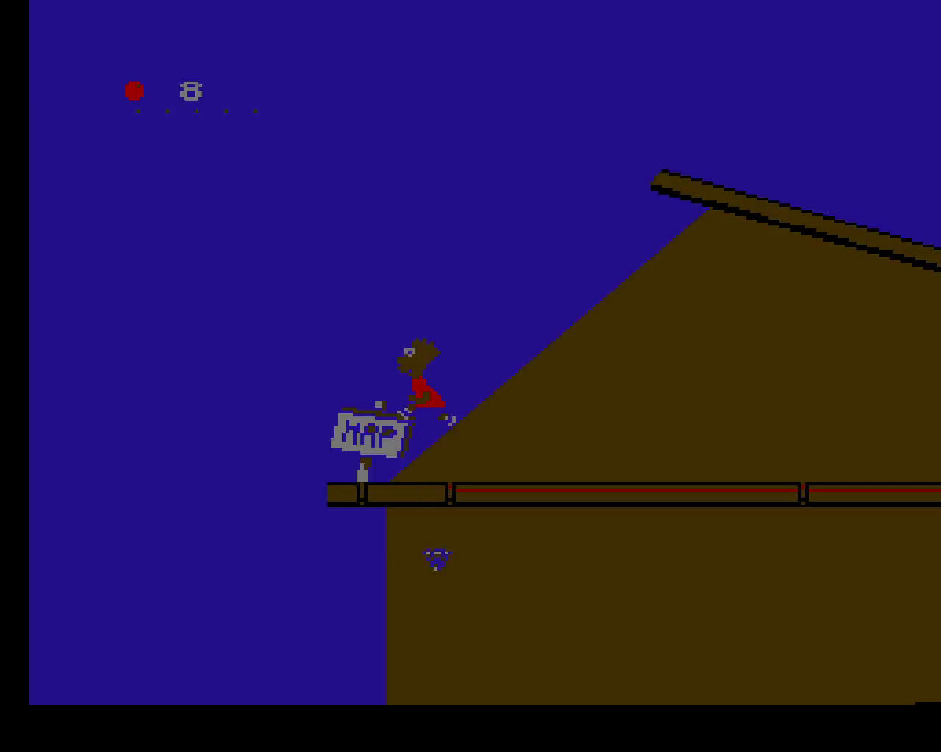
- Pick the Great Wall on the China map and start the skateboard level
key("Right")
key("Return")
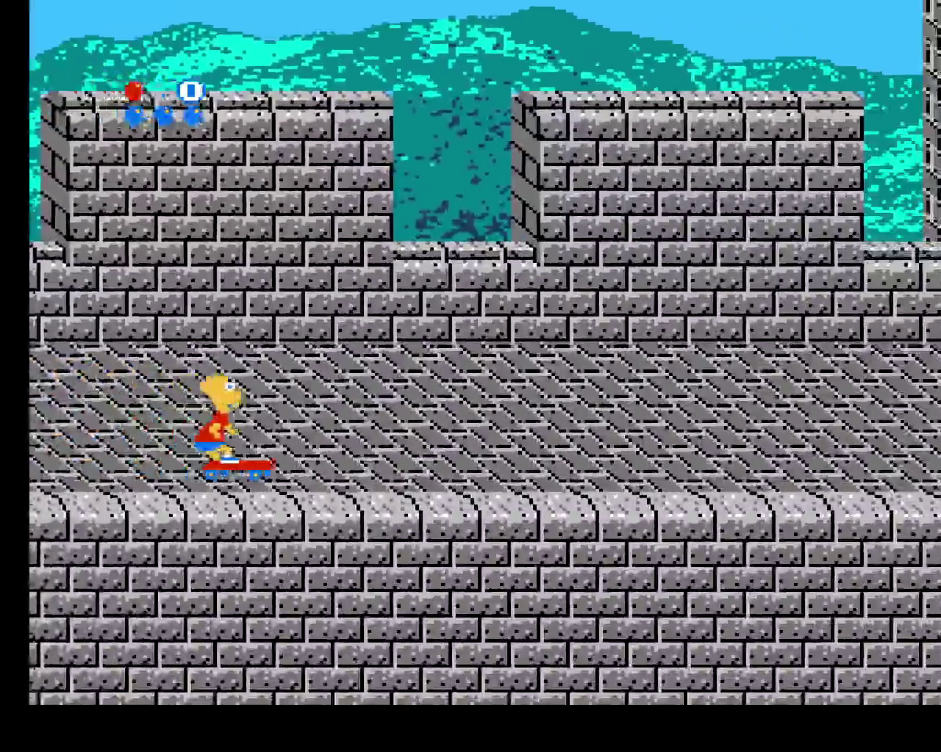
- Enter Card Match from the China map and flip cards searching for pairs
key("Up")
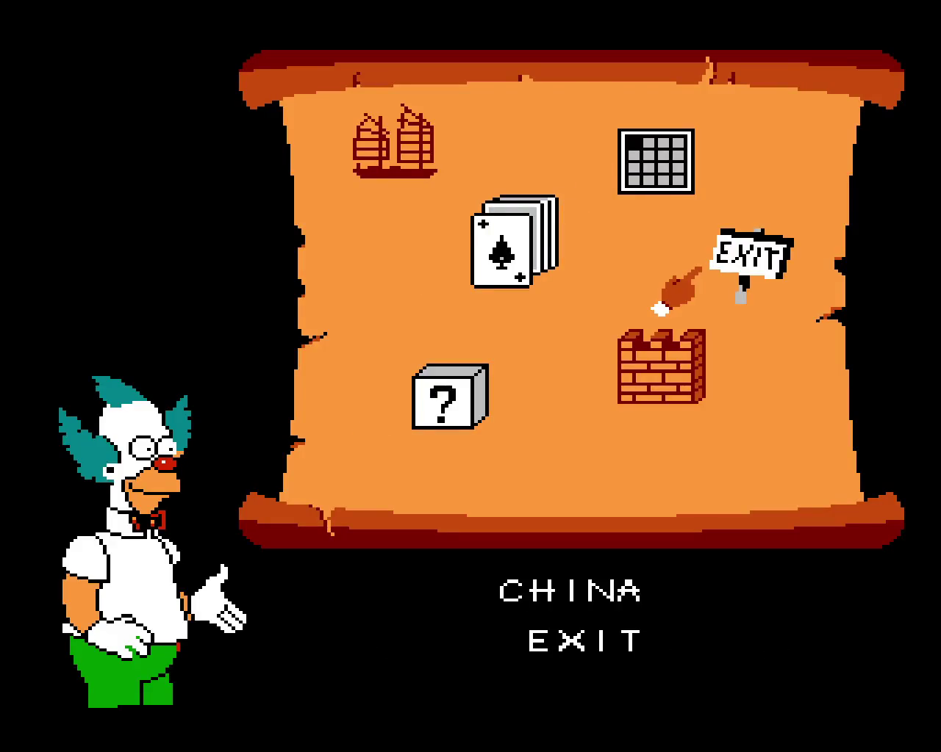
key("Return")
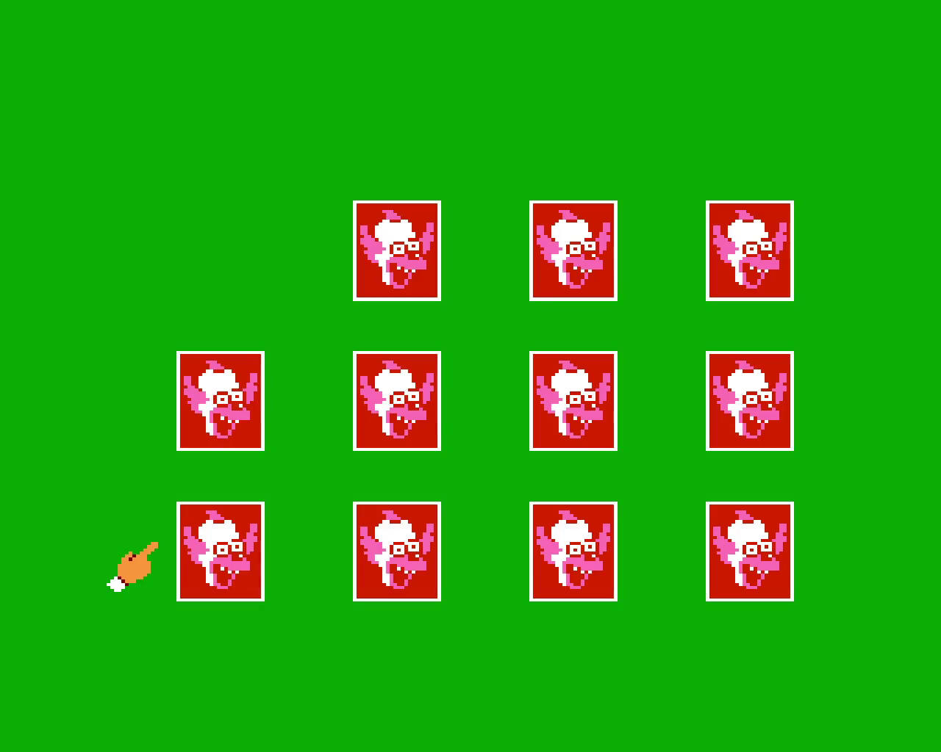
key("Up")
key("x")
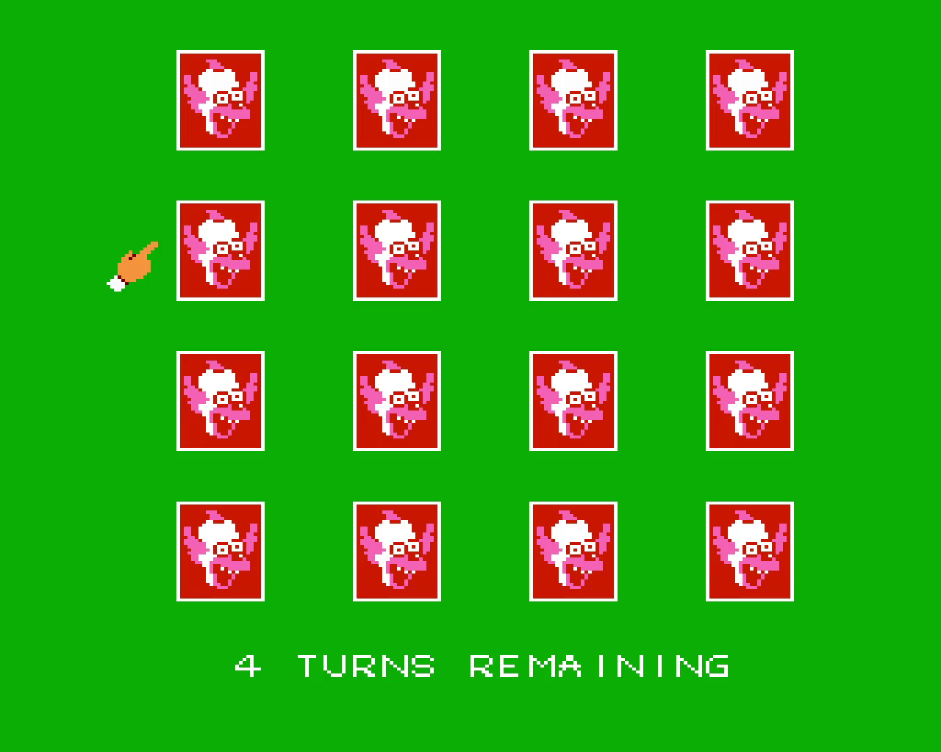
key("x")
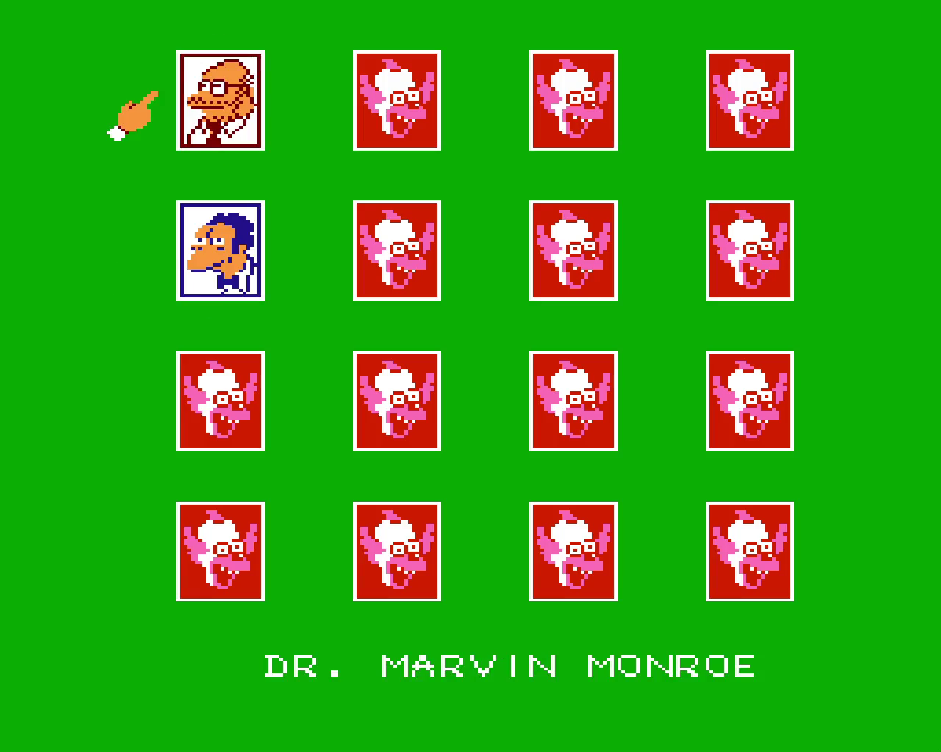
key("Down")
key("Down")
key("Down")
key("Right")
key("x")
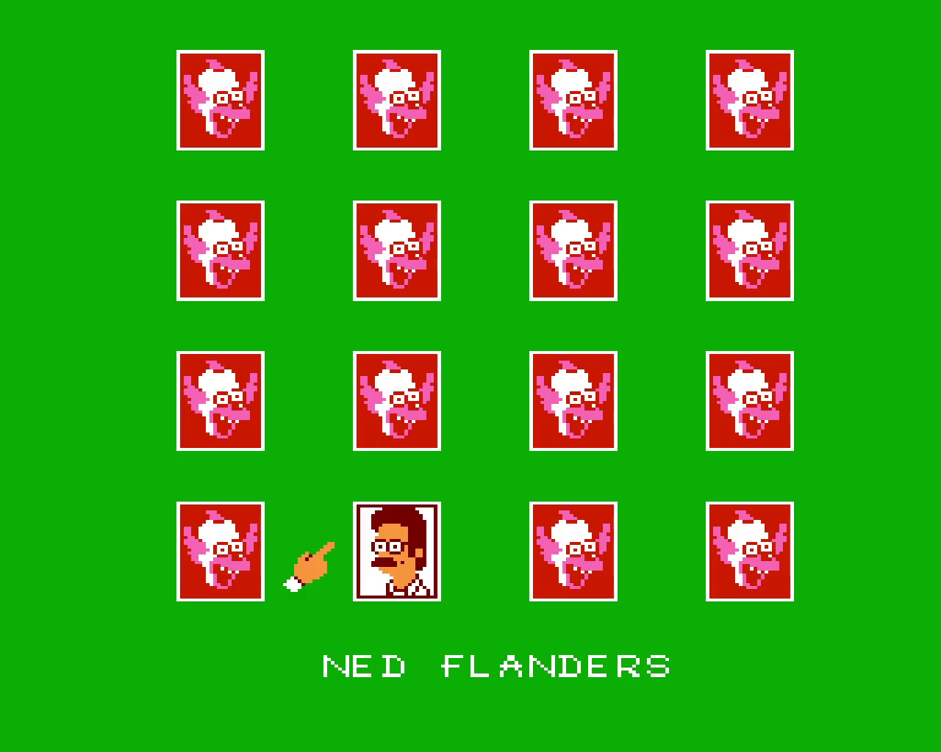
key("x")
key("Up")
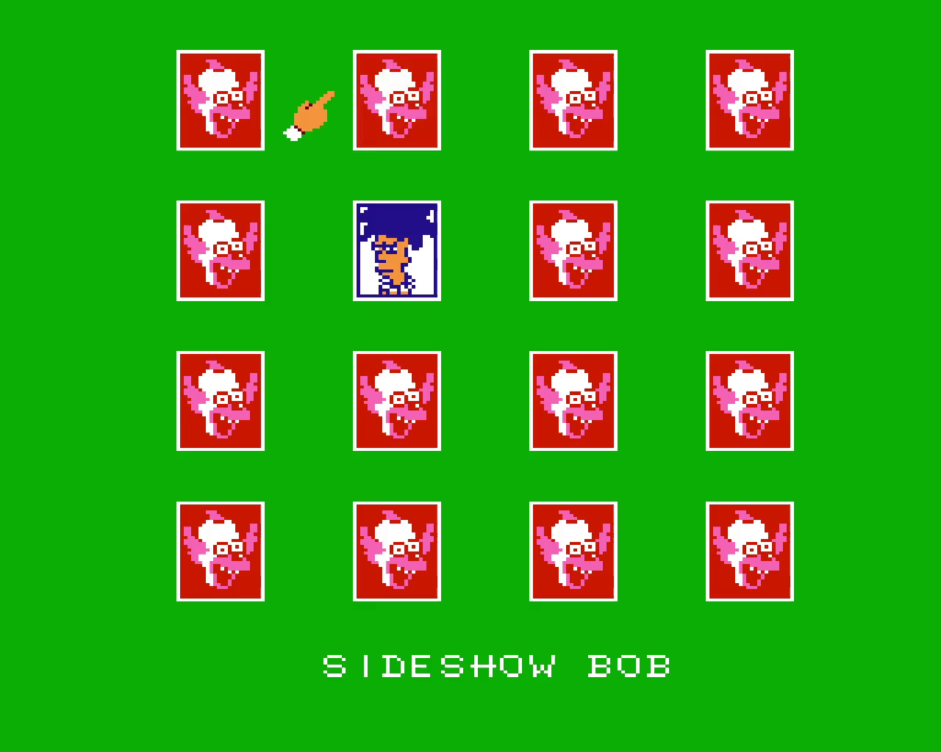
key("x")
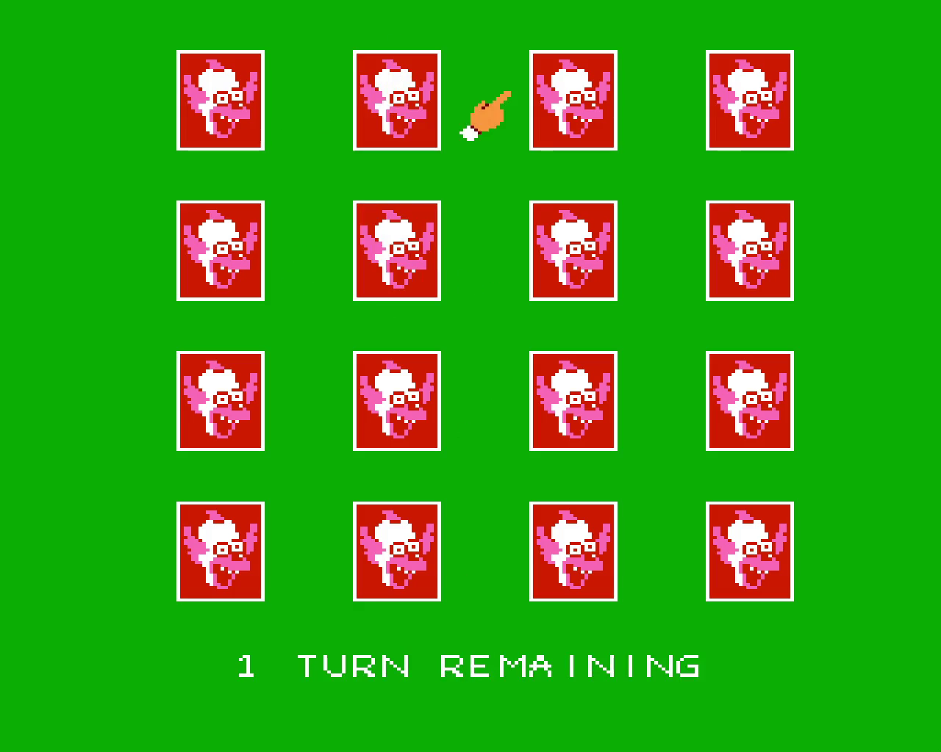
key("x")
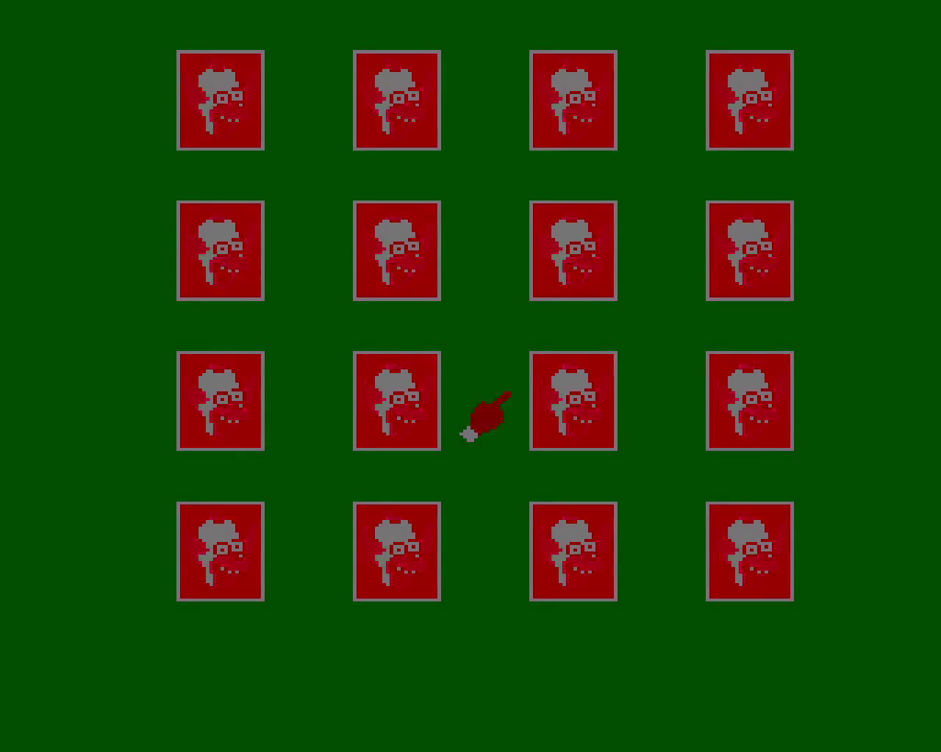
- Start a new round, complete the Blinky pair and reveal Grampa and Ned Flanders
key("x")
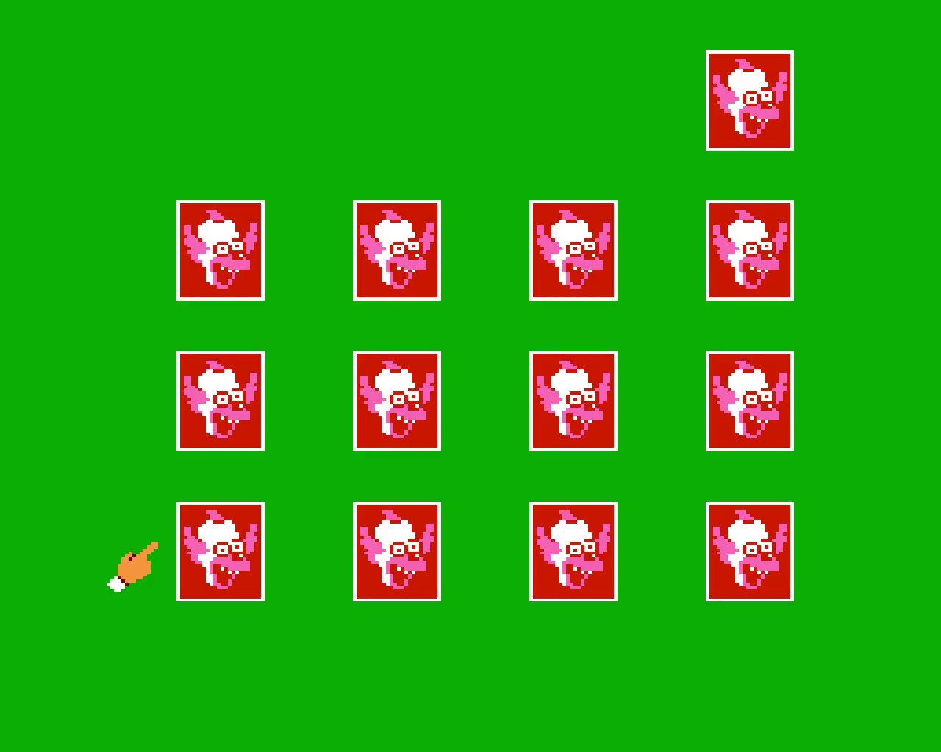
key("Up")
key("x")
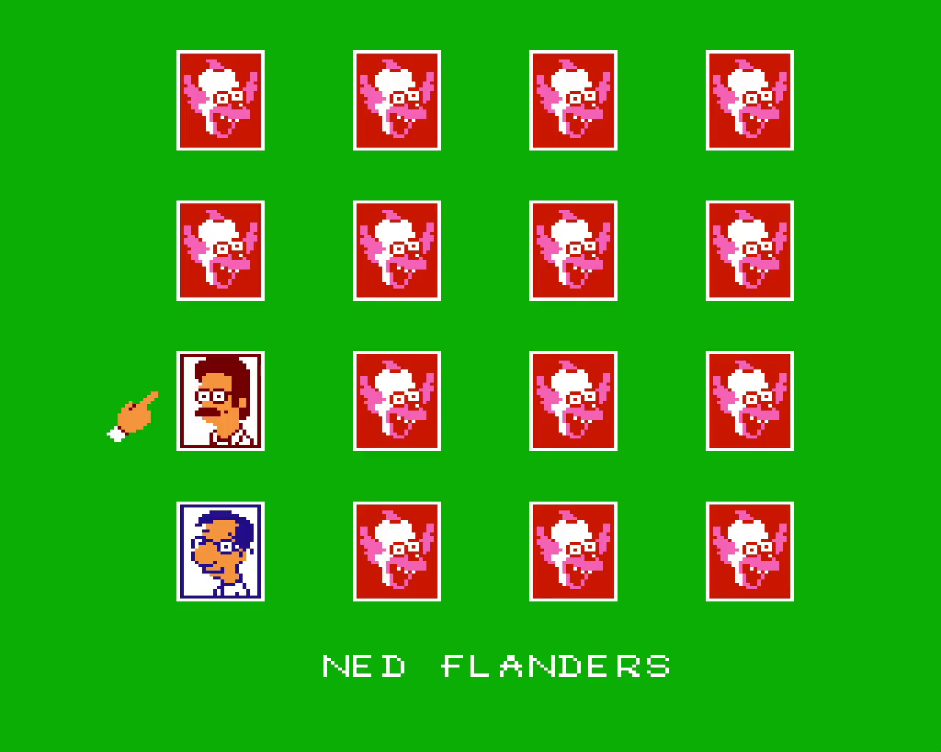
key("x")
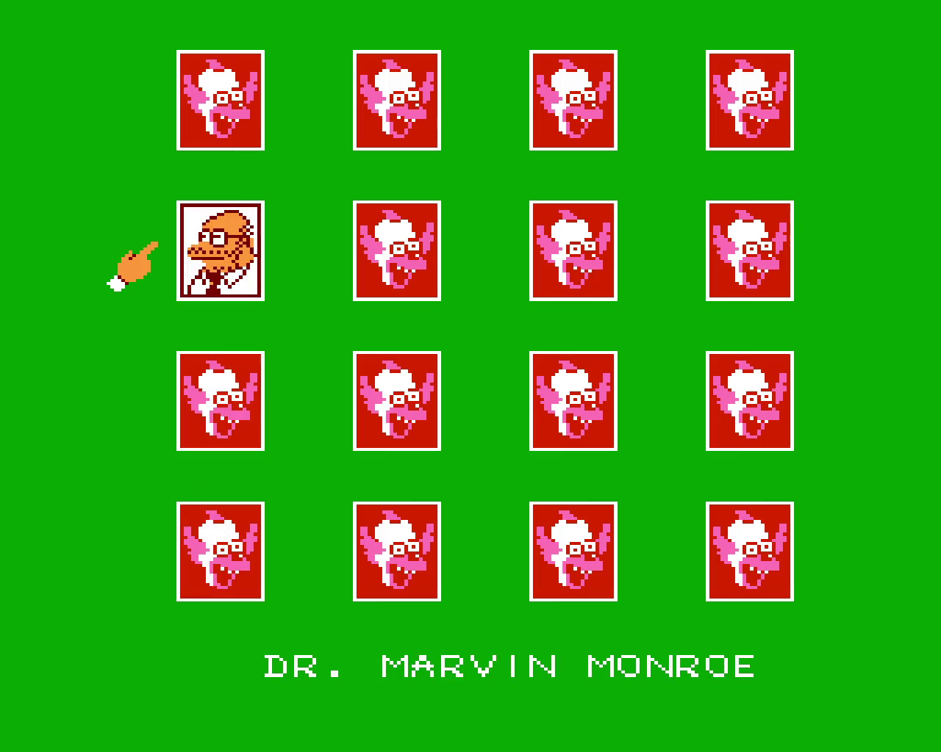
key("Down")
key("Down")
key("Down")
key("Down")
key("Right")
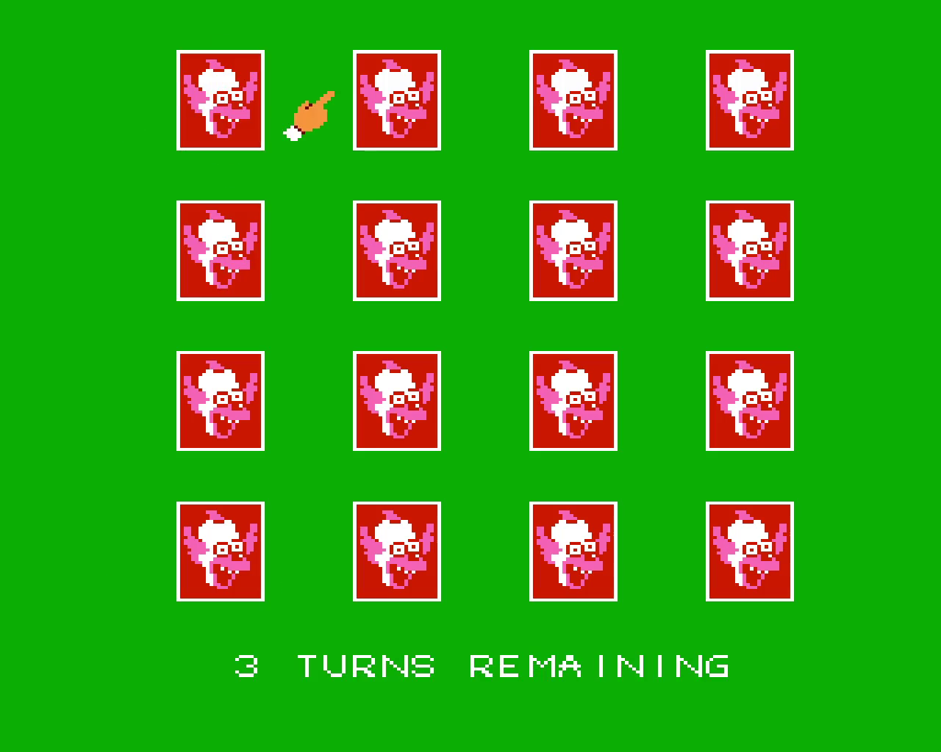
key("x")
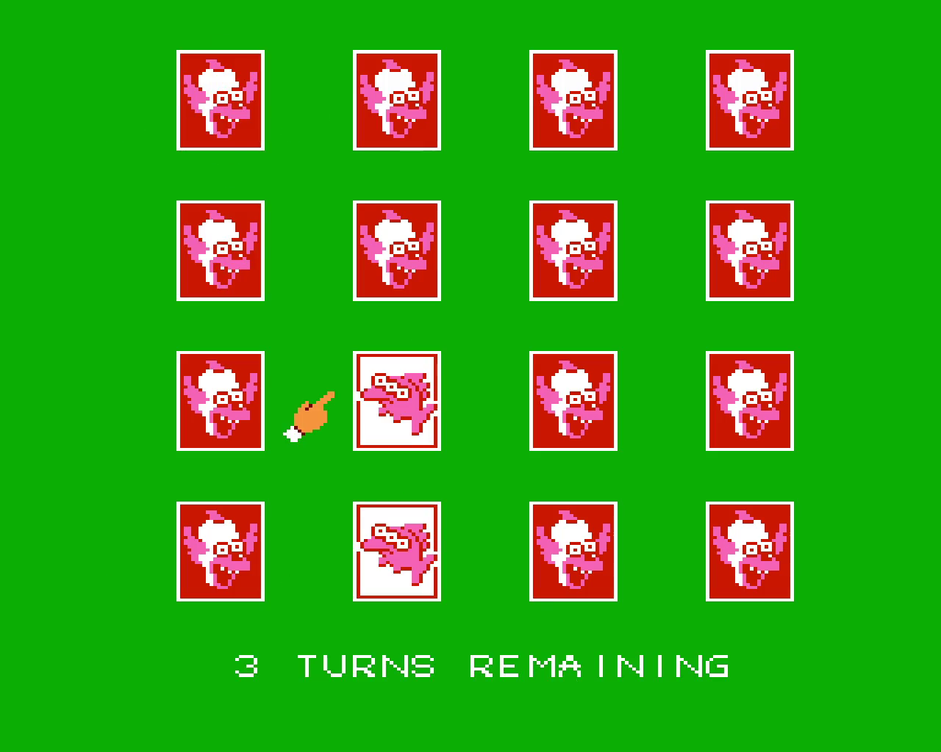
key("x")
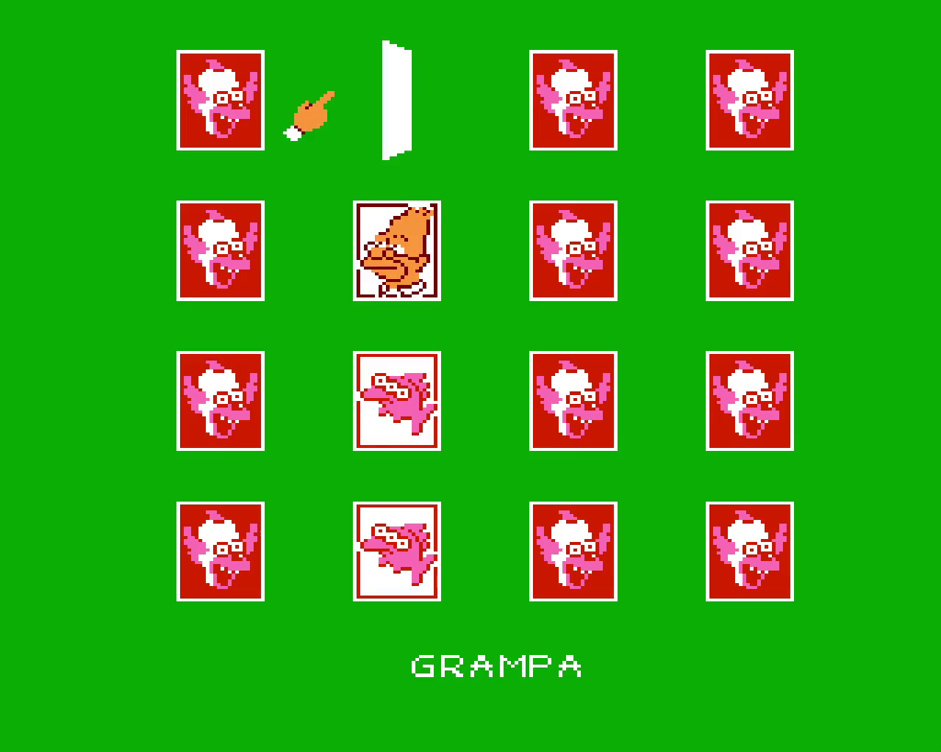
key("x")
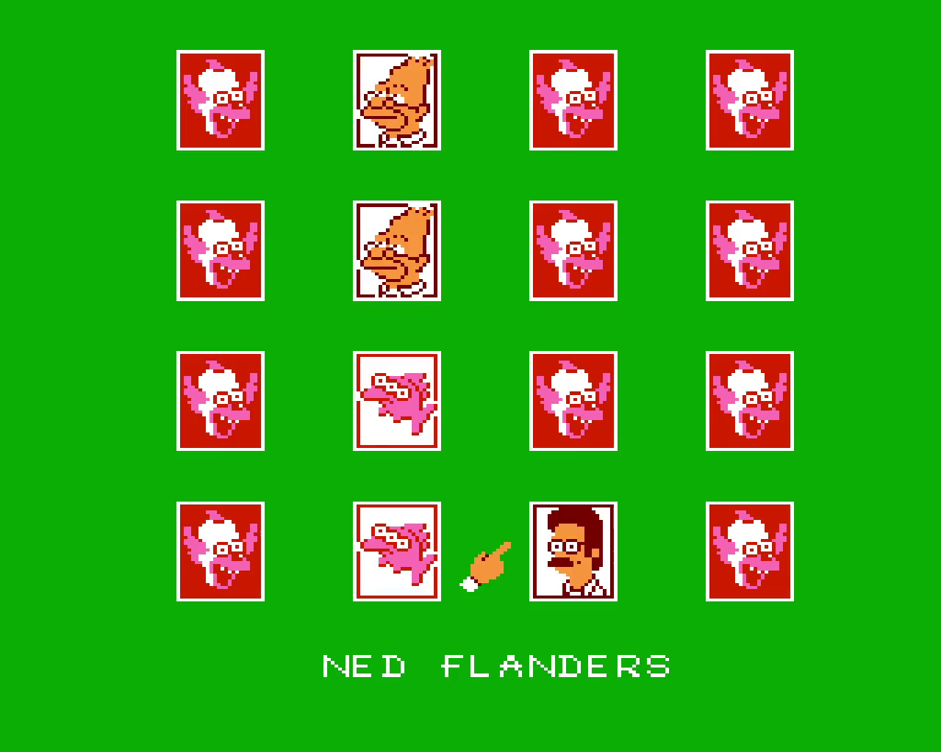
- Complete the Ned Flanders and Moe pairs and flip the row 4, column 1 card
key("Down")
key("x")
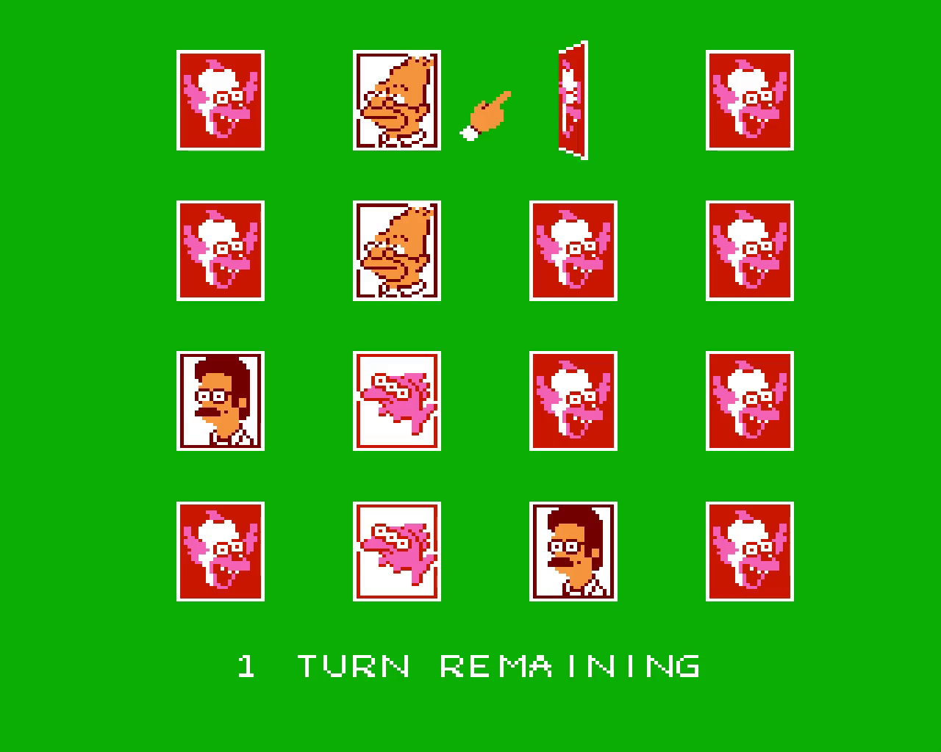
key("x")
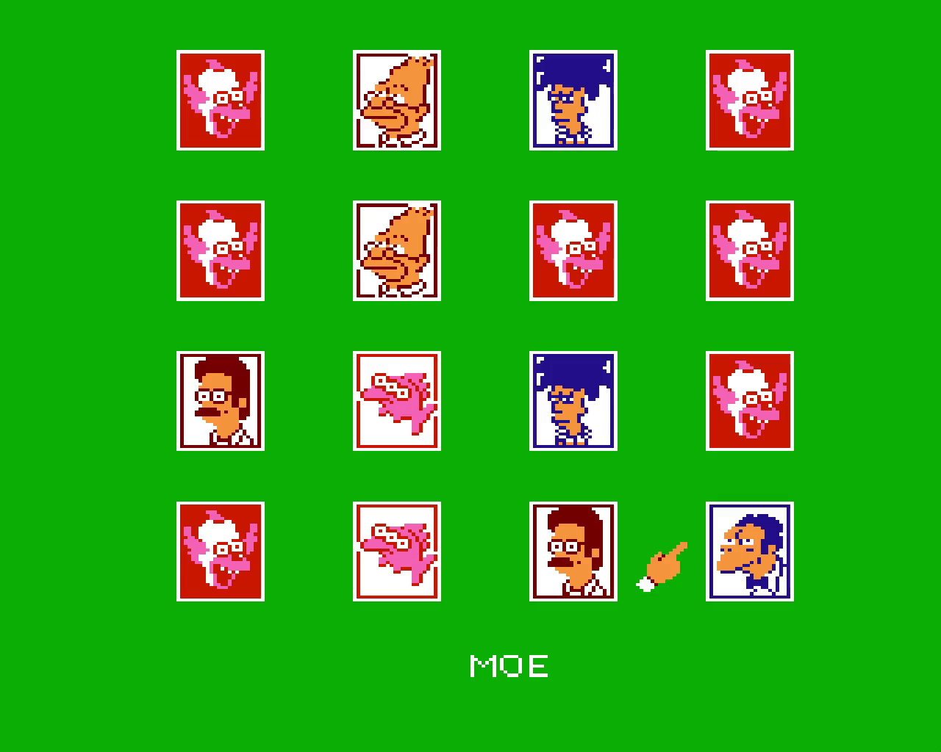
key("x")
key("Down")
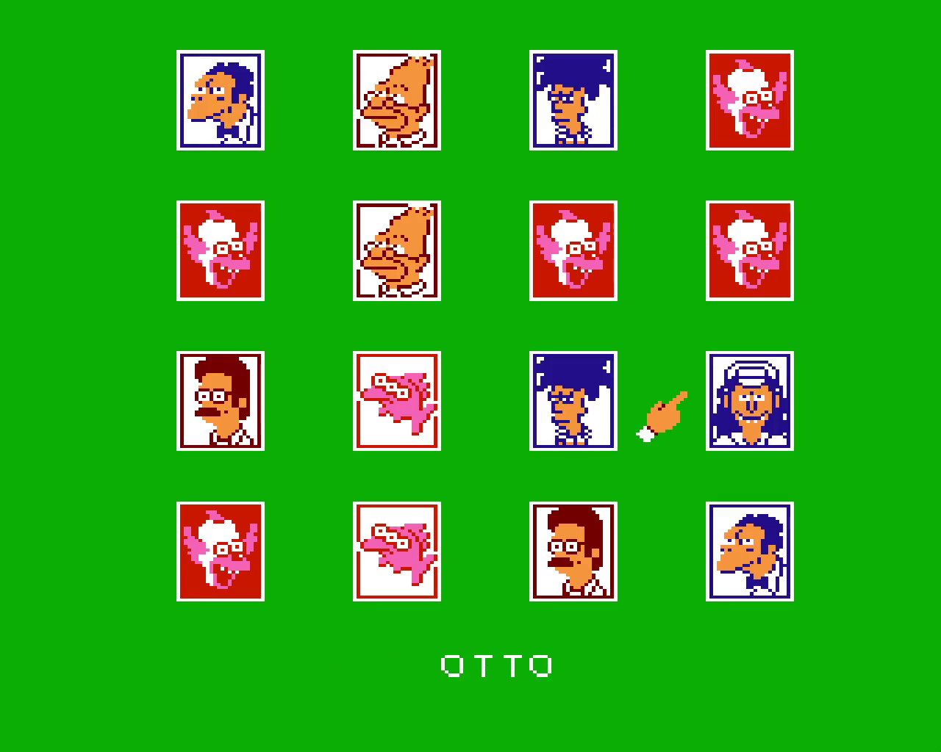
key("x")
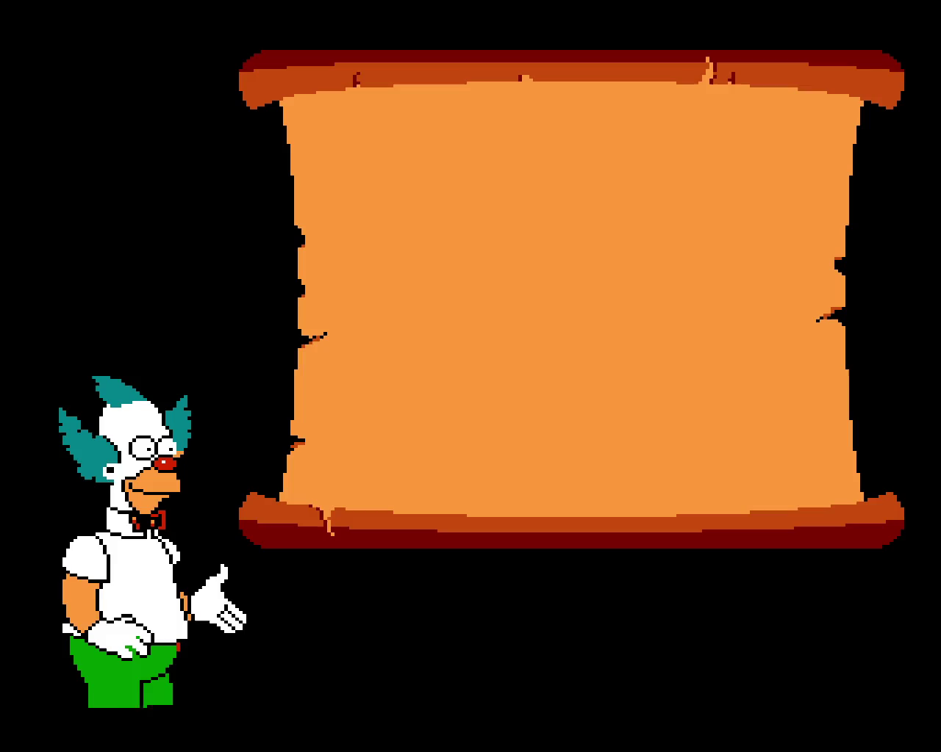
- Flip Moe, Ned Flanders, Otto and Sideshow Bob cards without a match until the round fades
key("x")
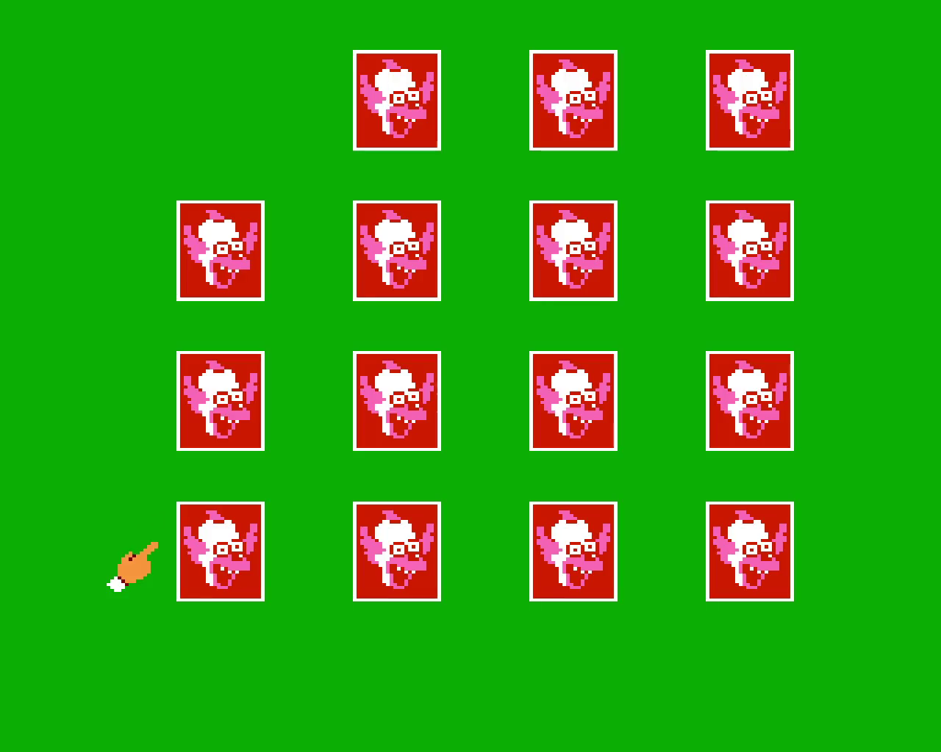
key("x")
key("Up")
key("x")
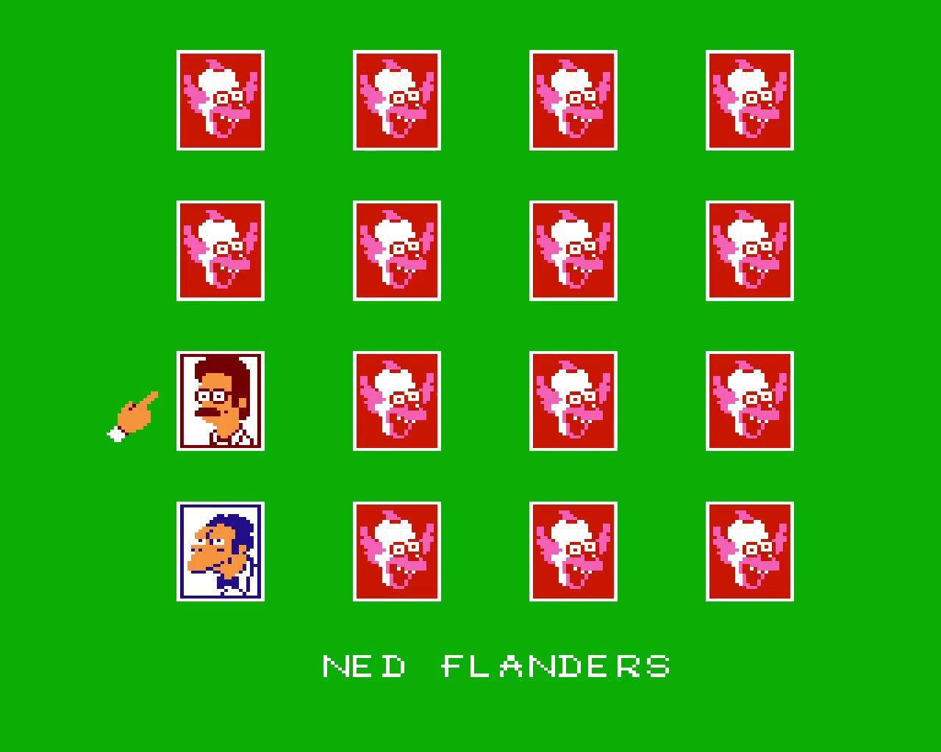
key("Up")
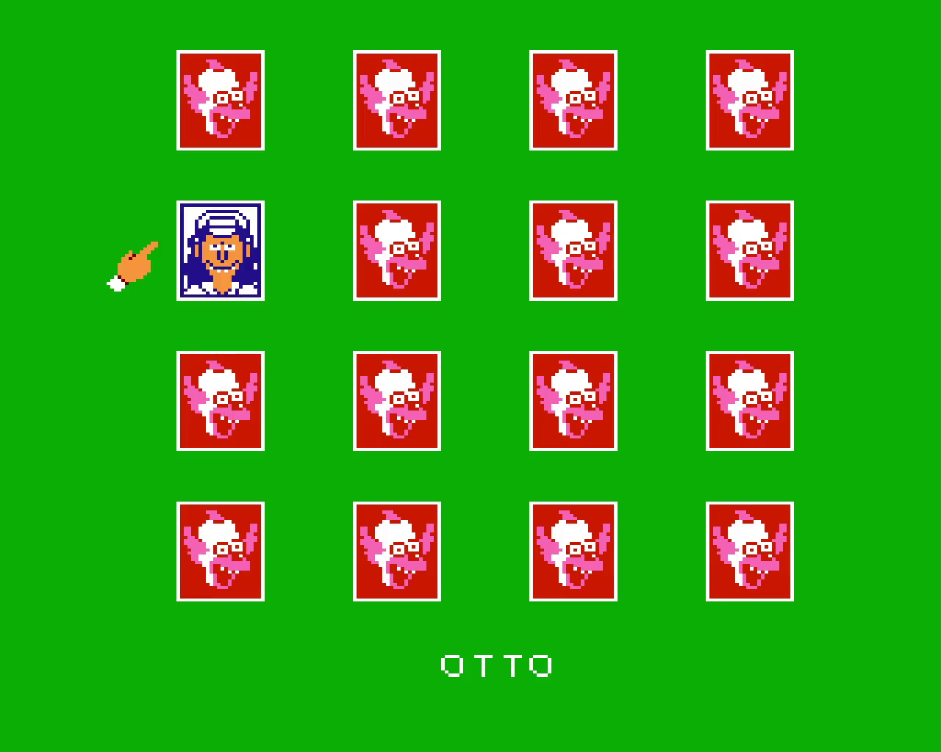
key("Up")
key("x")
key("Down")
key("Down")
key("Down")
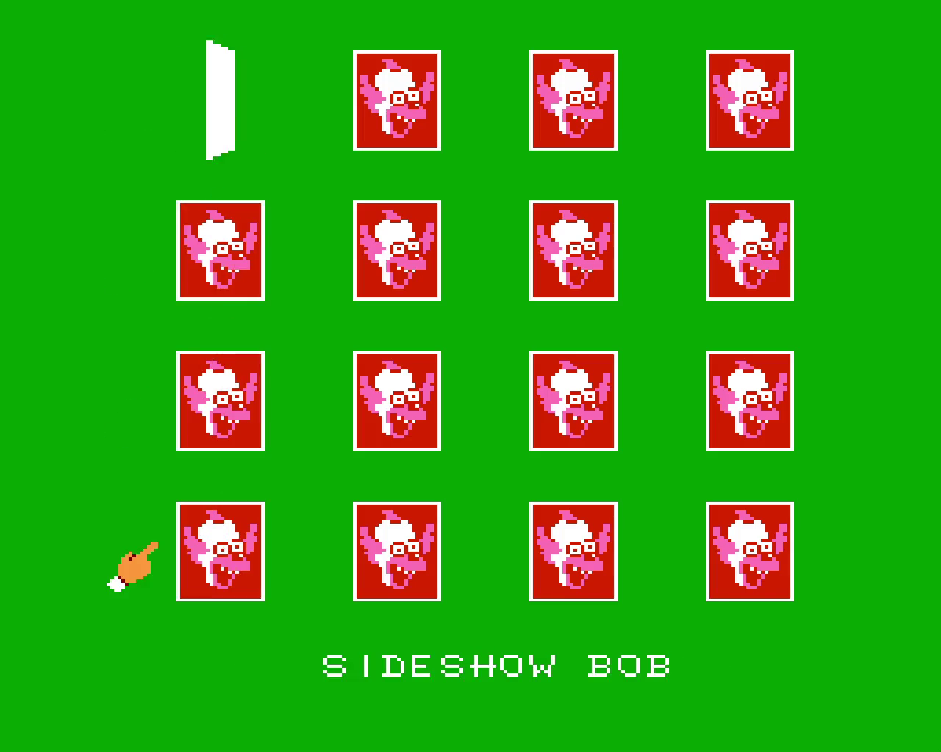
- Start the Great Wall level and hop Bart left and right to grab the item
key("x")
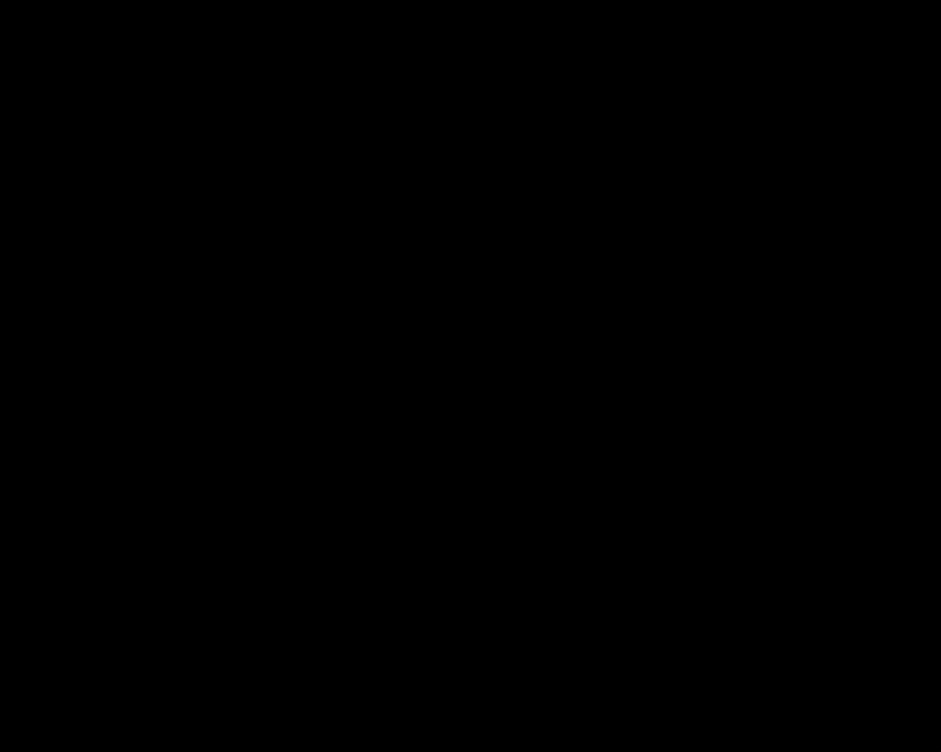
key("Left")
key("Left")
key("x")
key("Right")
key("Right")
key("x")
key("Left")
key("Right")
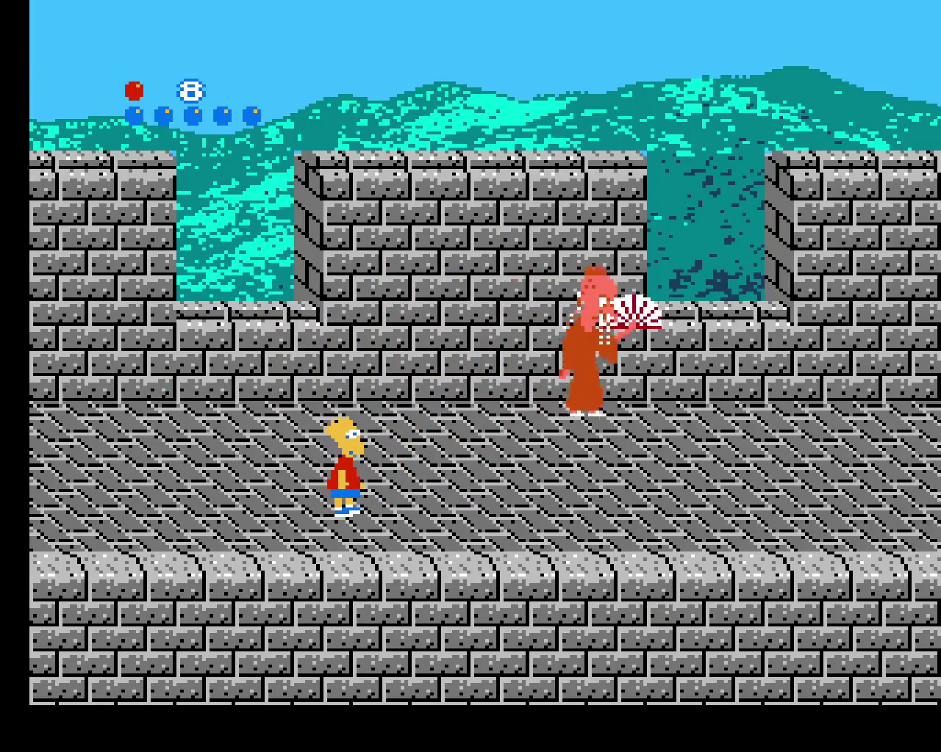
- Jump Bart rightward along the Great Wall toward the fan lady
key("Right")
key("x")
key("Right")
key("Left")
key("x")
key("Right")
key("Left")
key("Left")
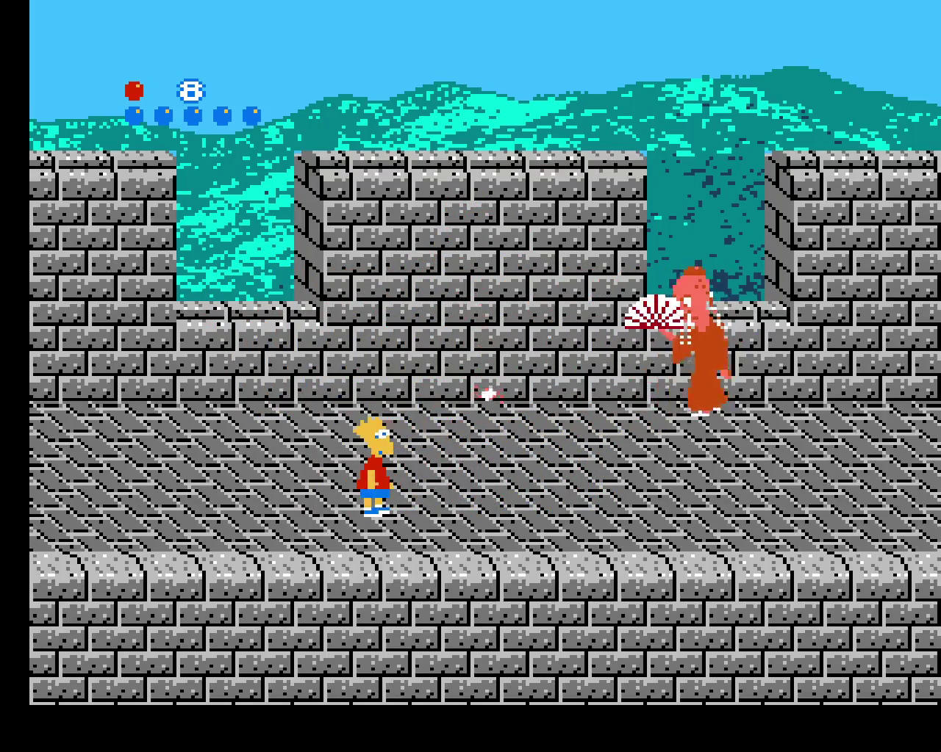
key("x")
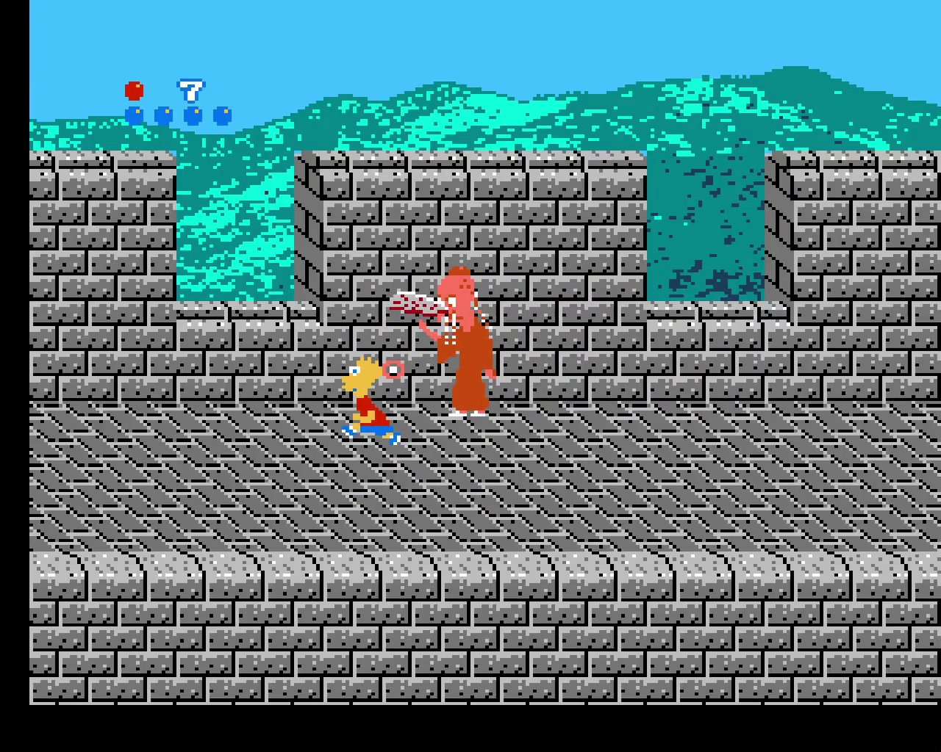
- After respawning, jump Bart up and right at the fan lady
key("Left")
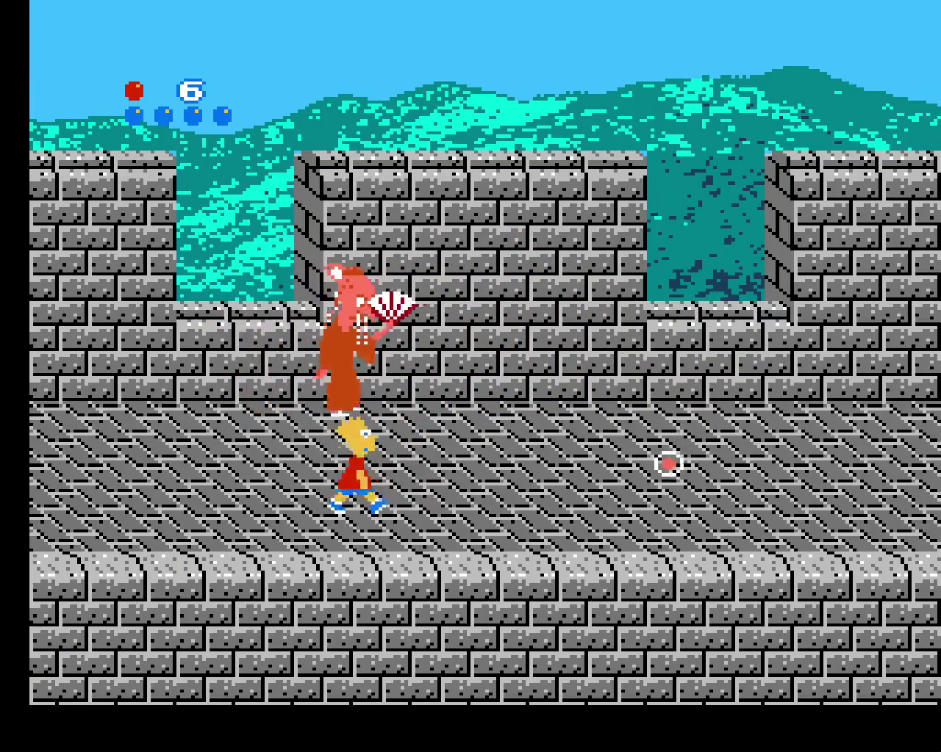
key("x")
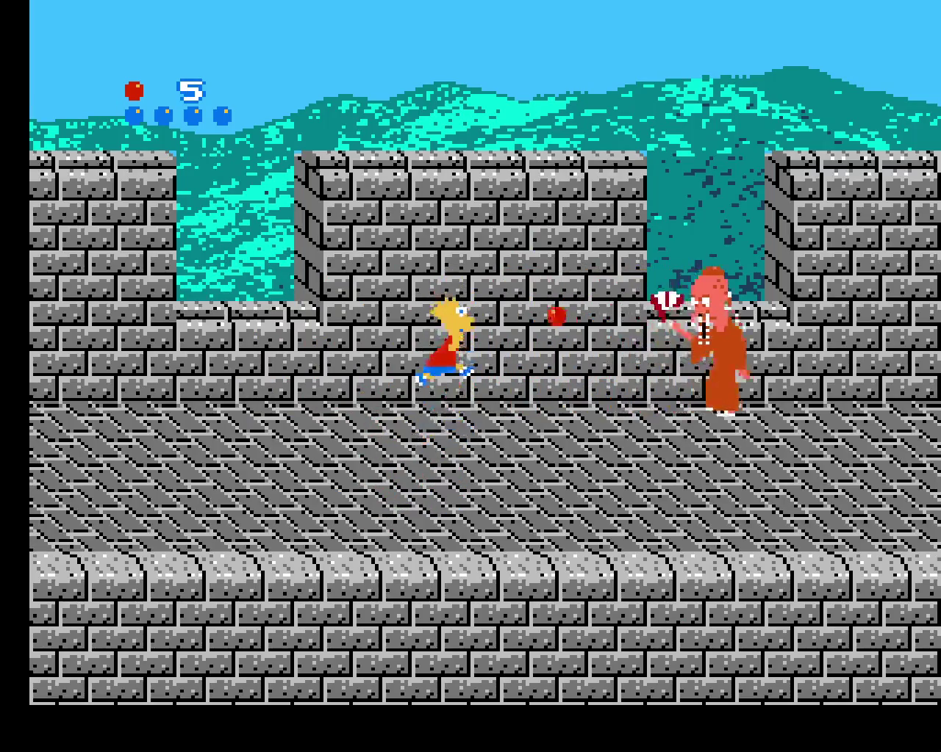
key("Right")
key("x")
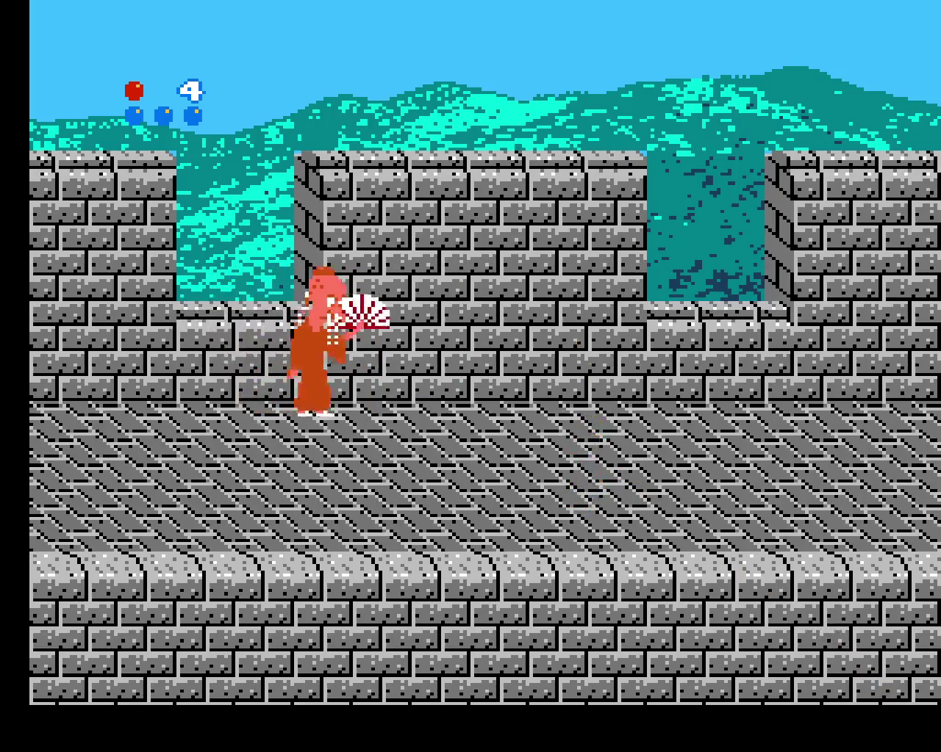
- Cross the floor and leap Bart rightward at the fan lady again
key("Left")
key("Left")
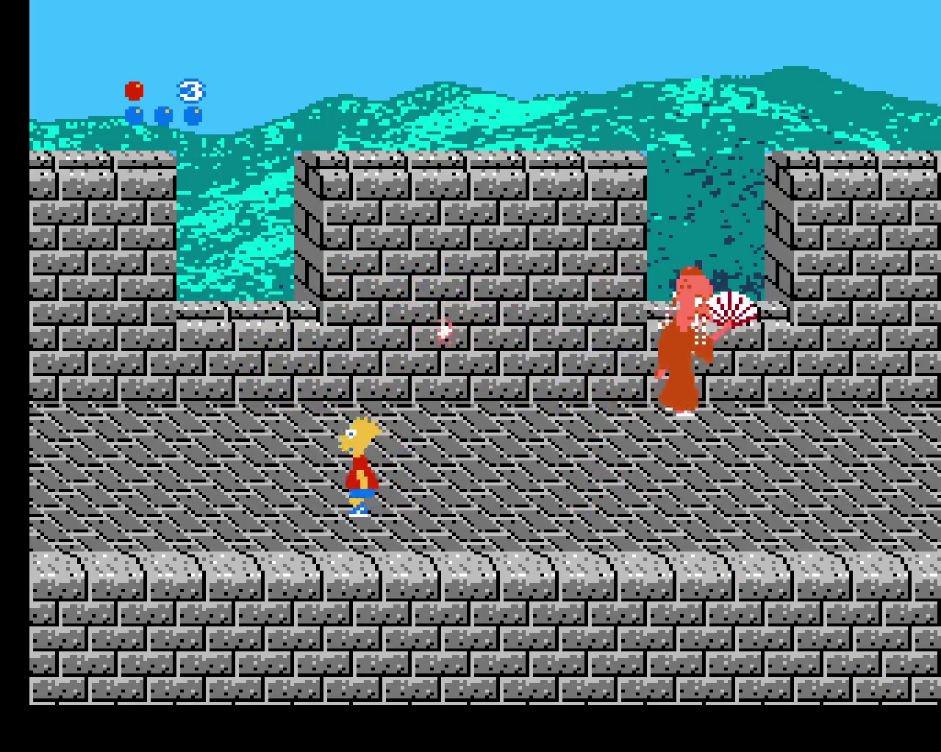
key("x")
key("Right")
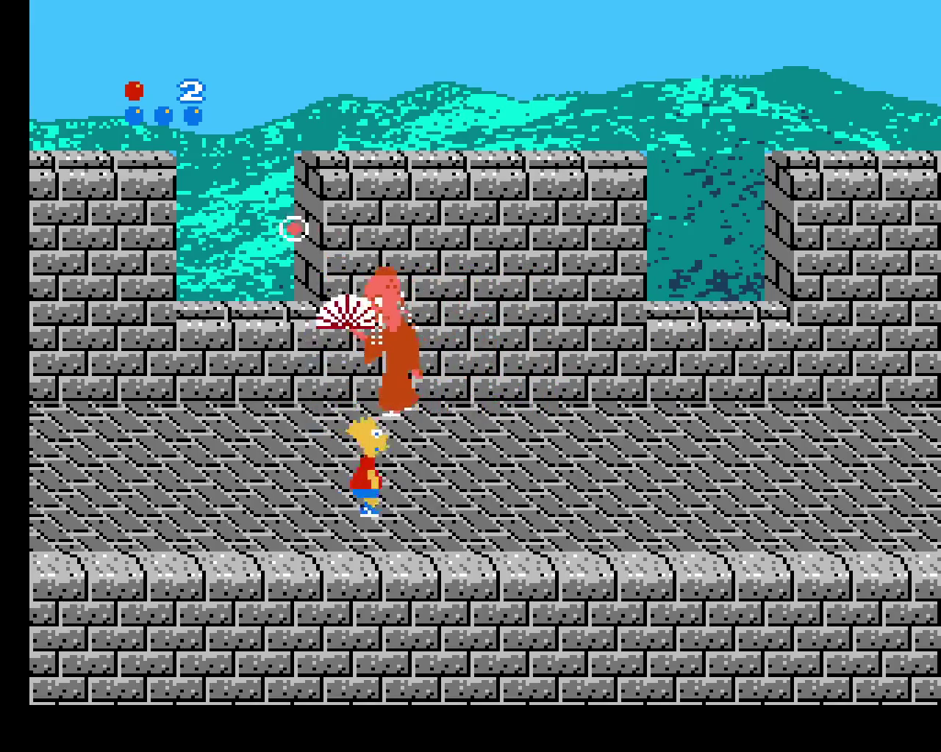
key("Right")
key("x")
key("Right")
key("x")
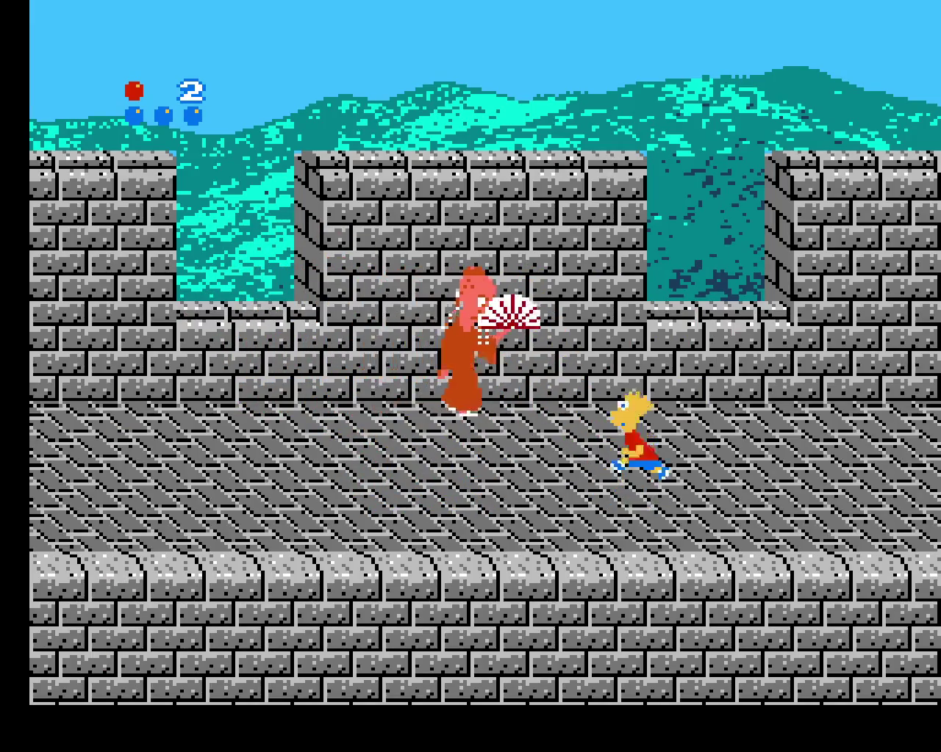
- Walk Bart past the fan lady and reposition to jump near her
key("Left")
key("Left")
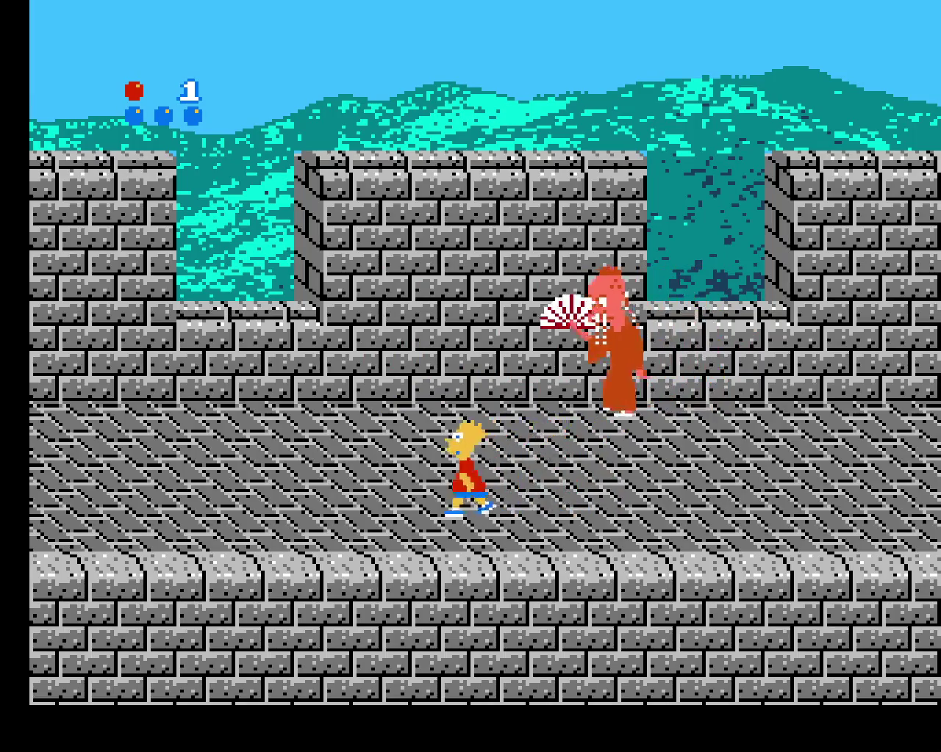
key("Right")
key("Right")
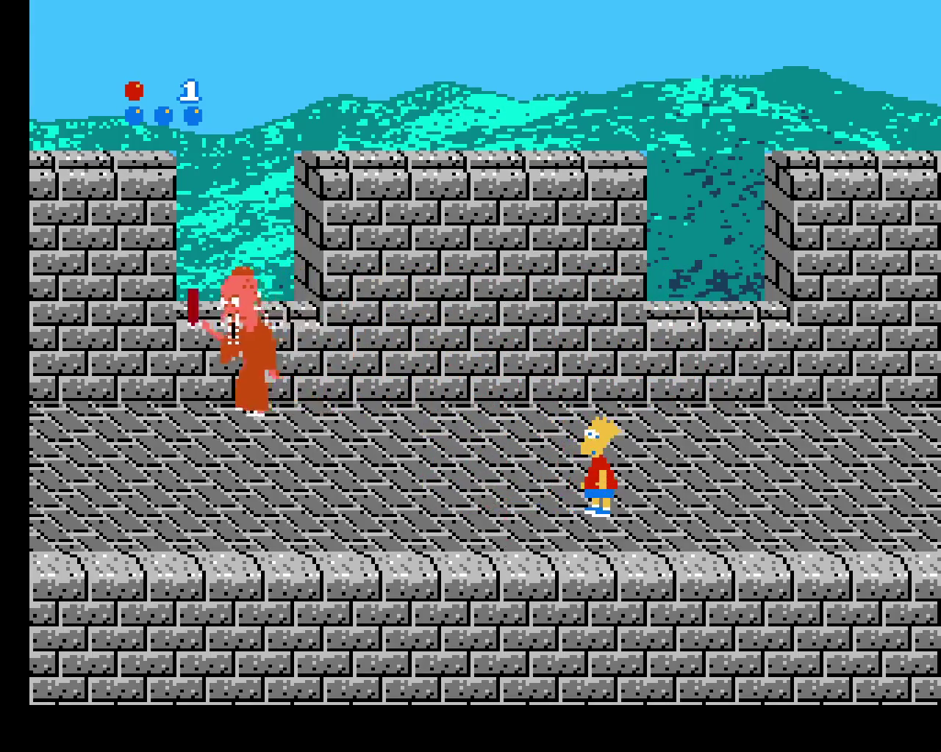
key("x")
key("Left")
key("x")
key("Left")
- Jump and throw red balls at the fan lady
key("Right")
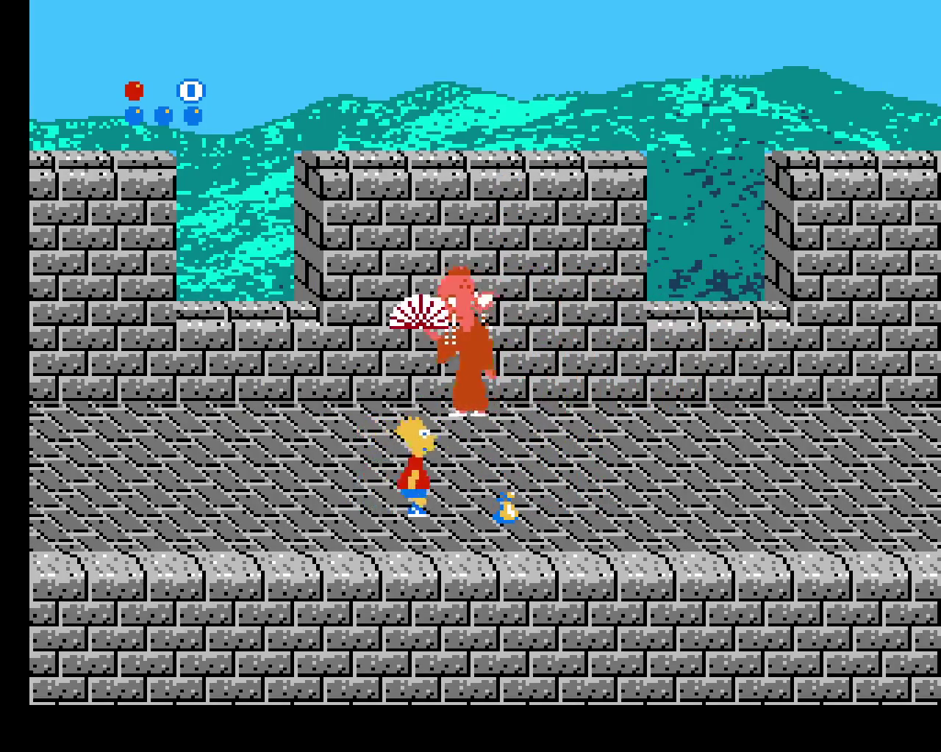
key("x")
key("z")
key("Right")
key("x")
key("z")
key("Left")
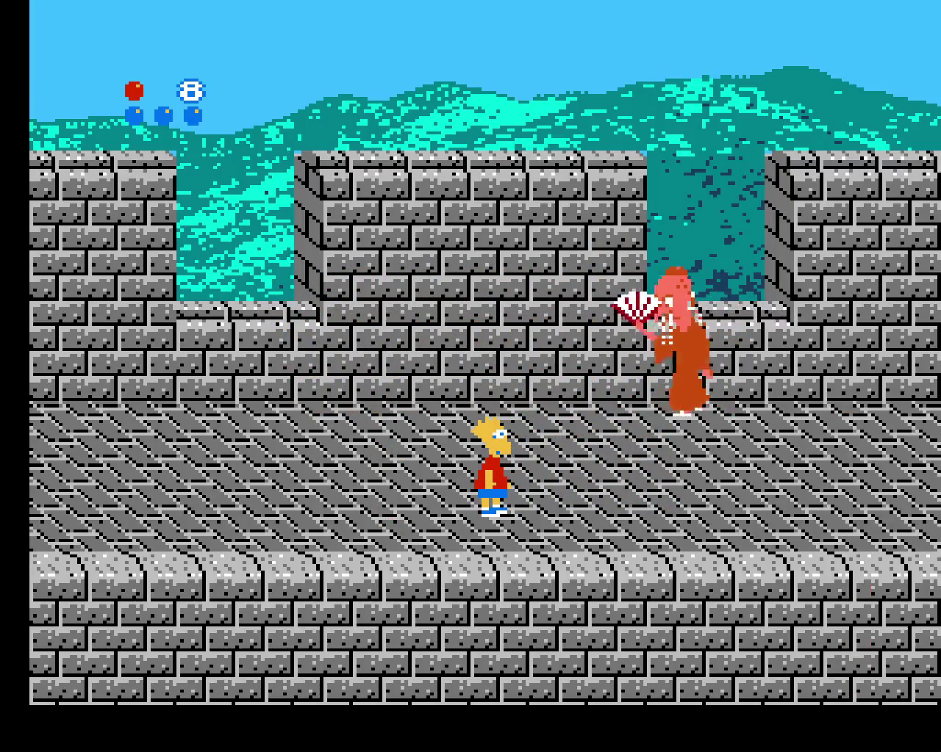
key("x")
key("z")
- Keep jumping and throwing red balls until one hits the fan lady
key("Right")
key("x")
key("z")
key("Left")
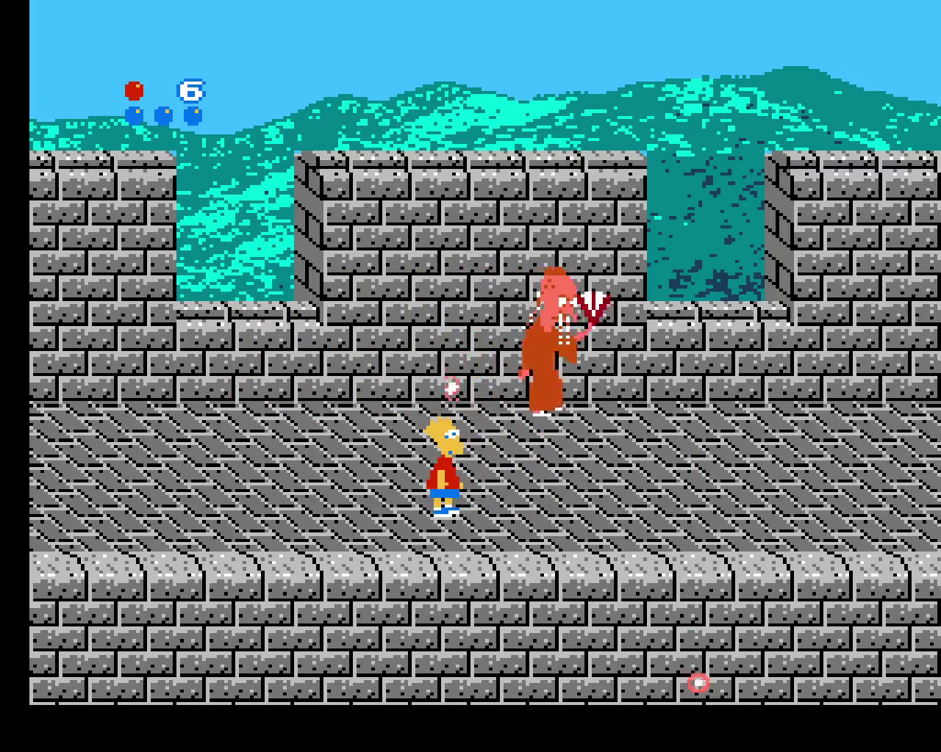
key("z")
key("Right")
key("Right")
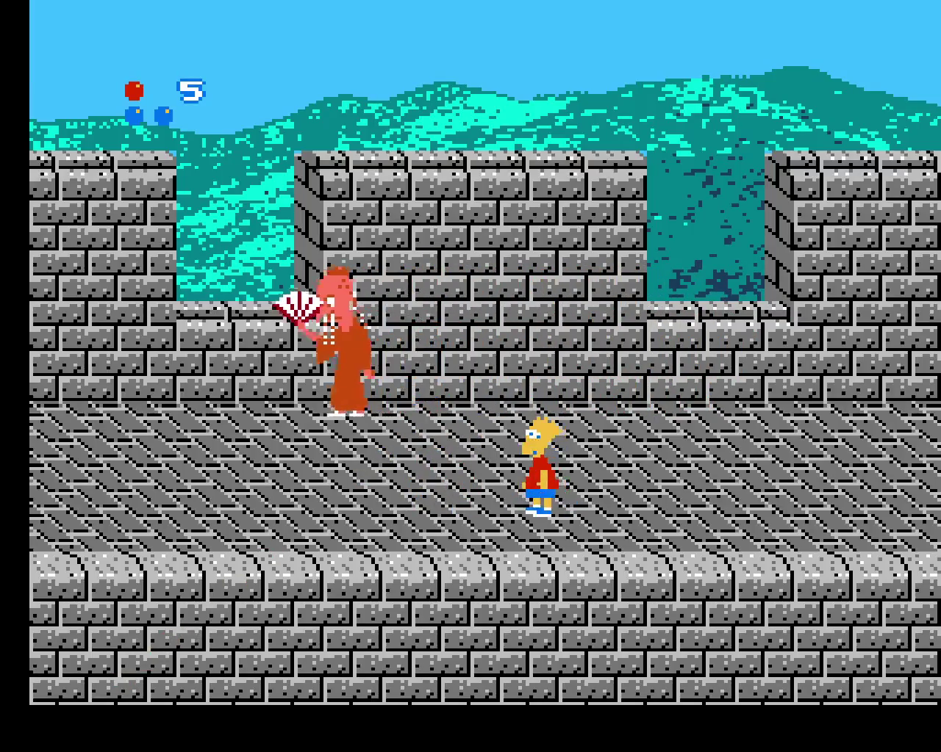
key("x")
key("z")
key("Left")
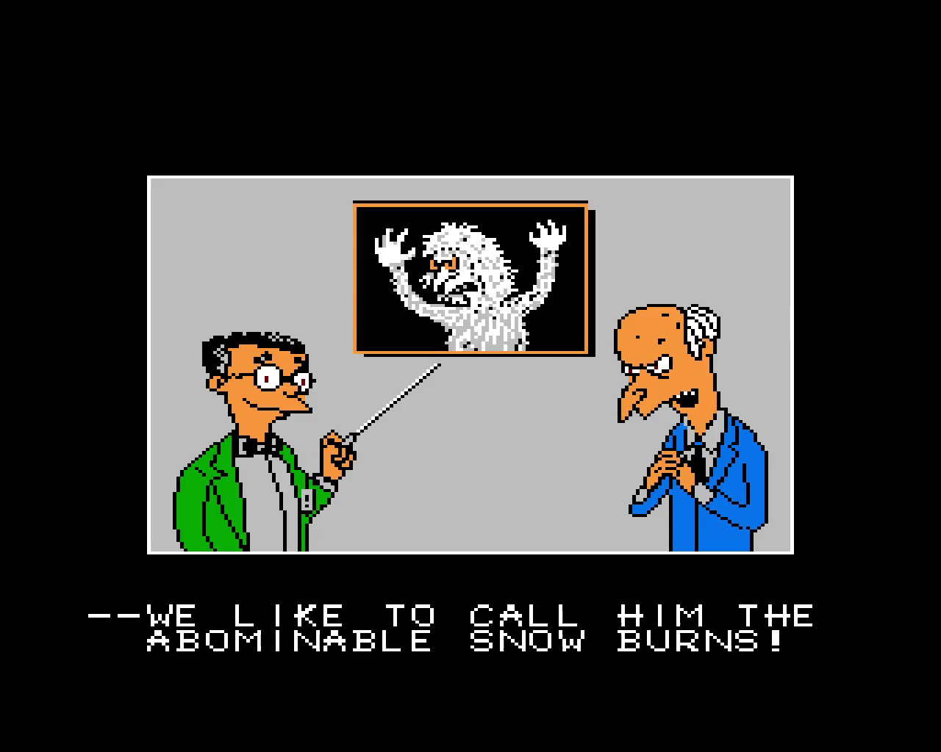
- Advance from the North Pole map into the Ice Cave level
key("Return")
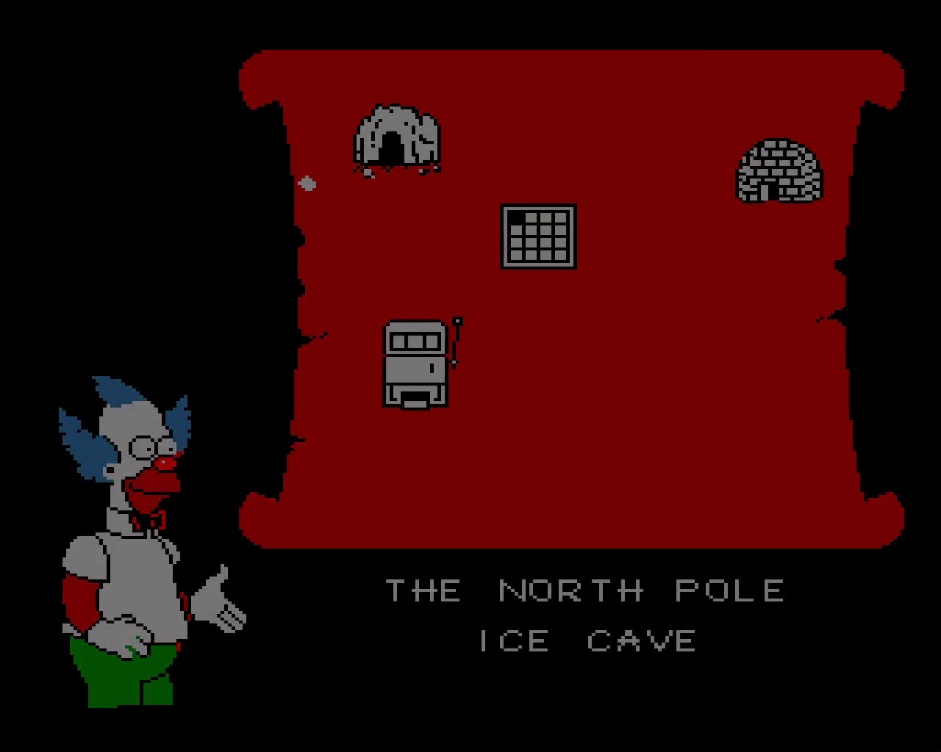
- Run and jump Bart right through the green cave, collecting the pickup
key("Right")
key("x")
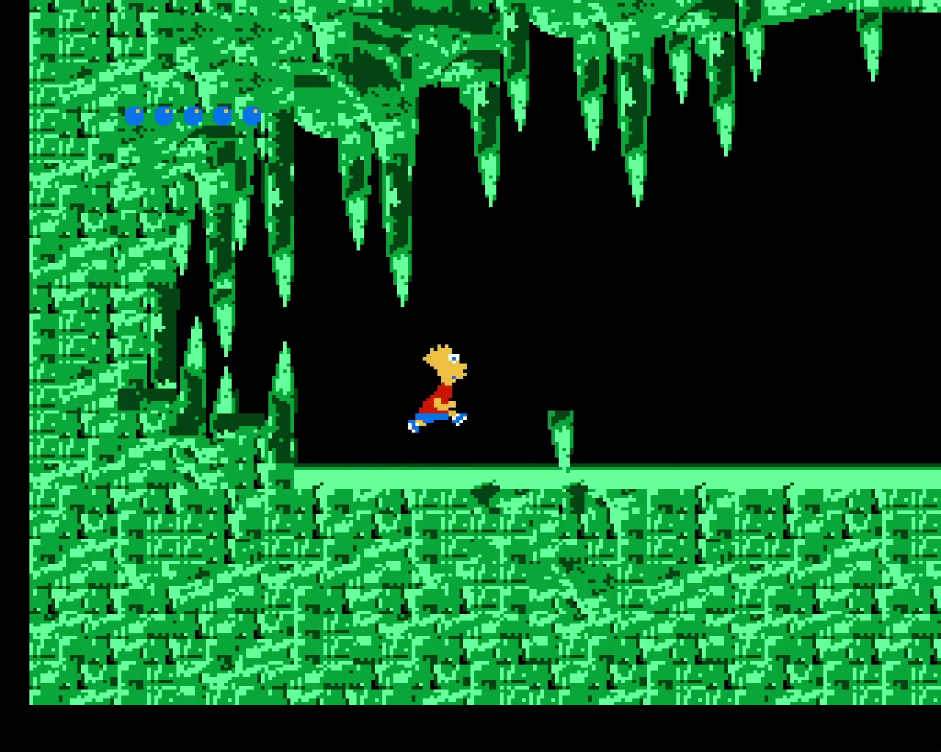
key("x")
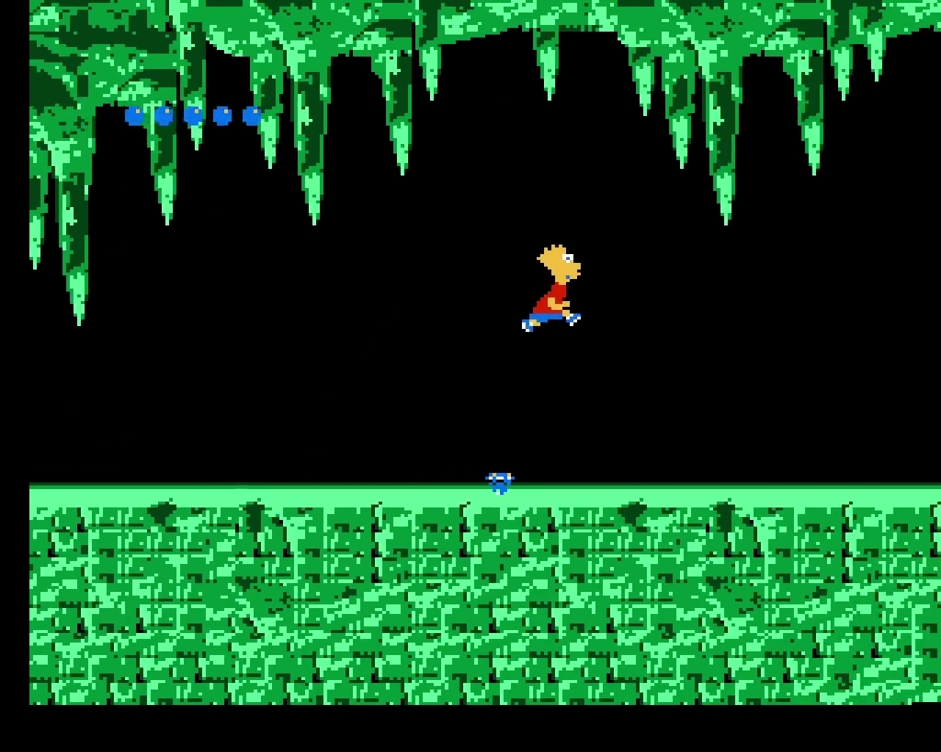
key("Left")
key("Right")
key("x")
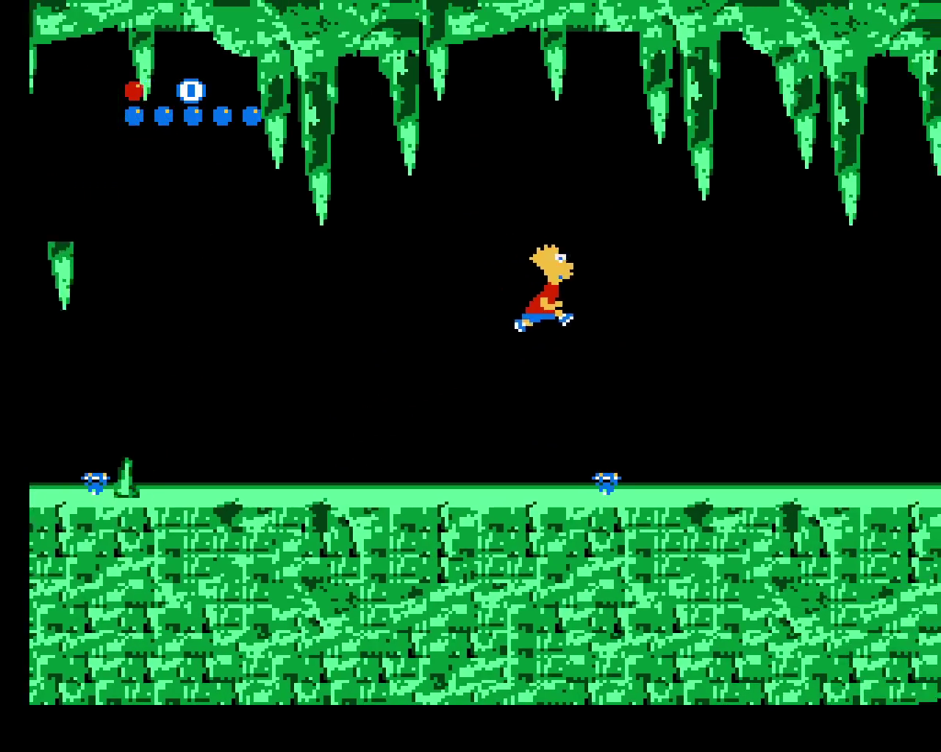
key("Left")
key("Right")
key("x")
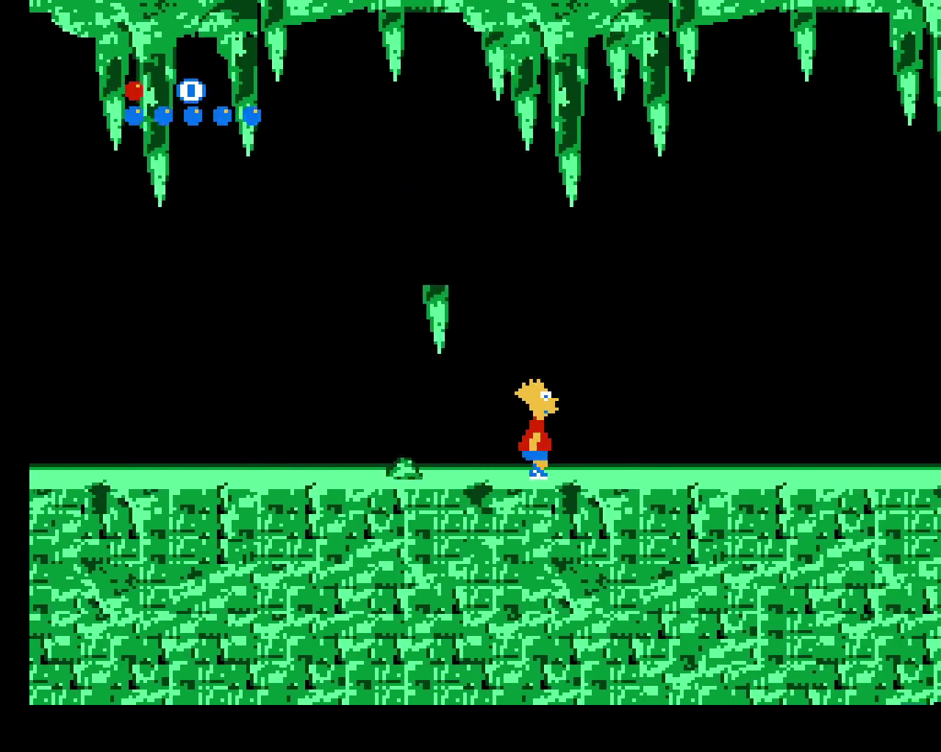
- Keep Bart walking and hopping right along the cave floor
key("Left")
key("Right")
key("x")
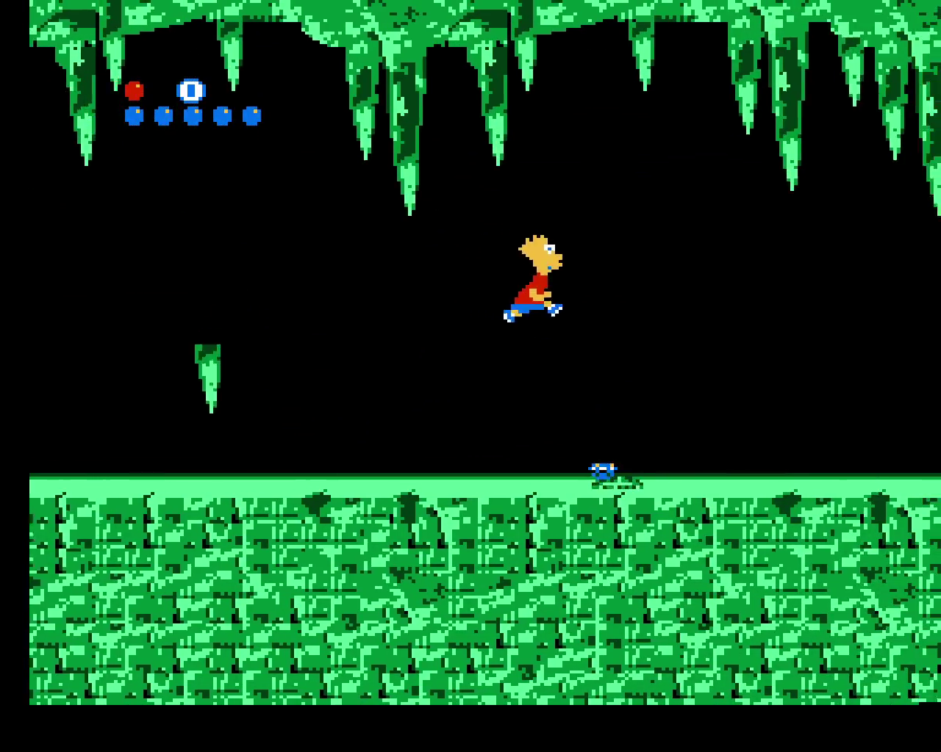
key("Left")
key("Right")
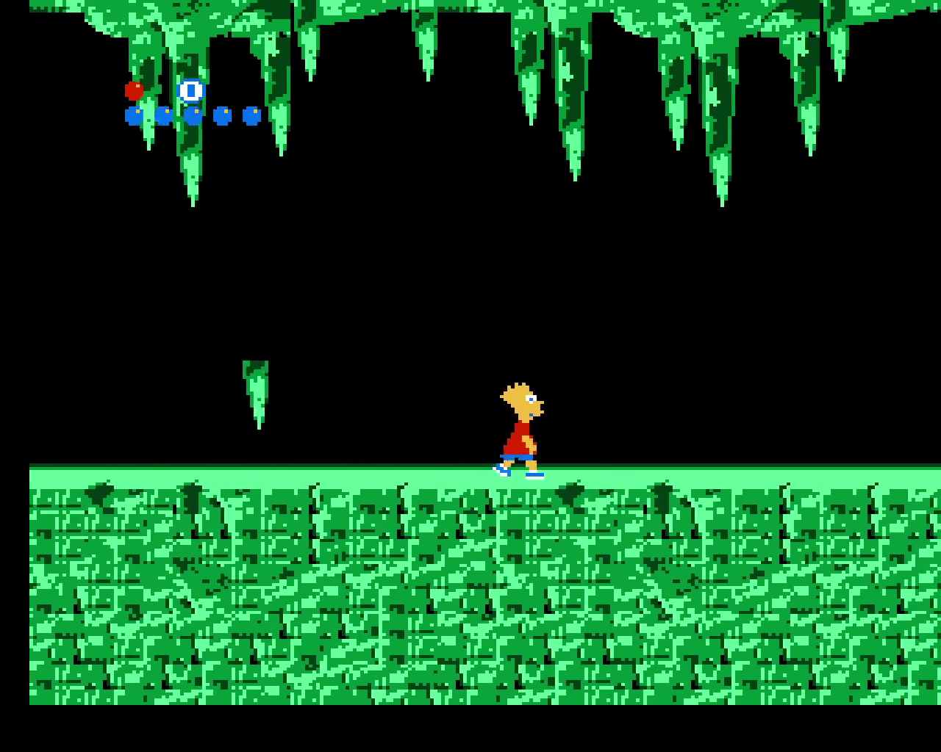
key("Left")
- Jump Bart across the pit and walk him to the middle ledge's edge
key("Right")
key("x")
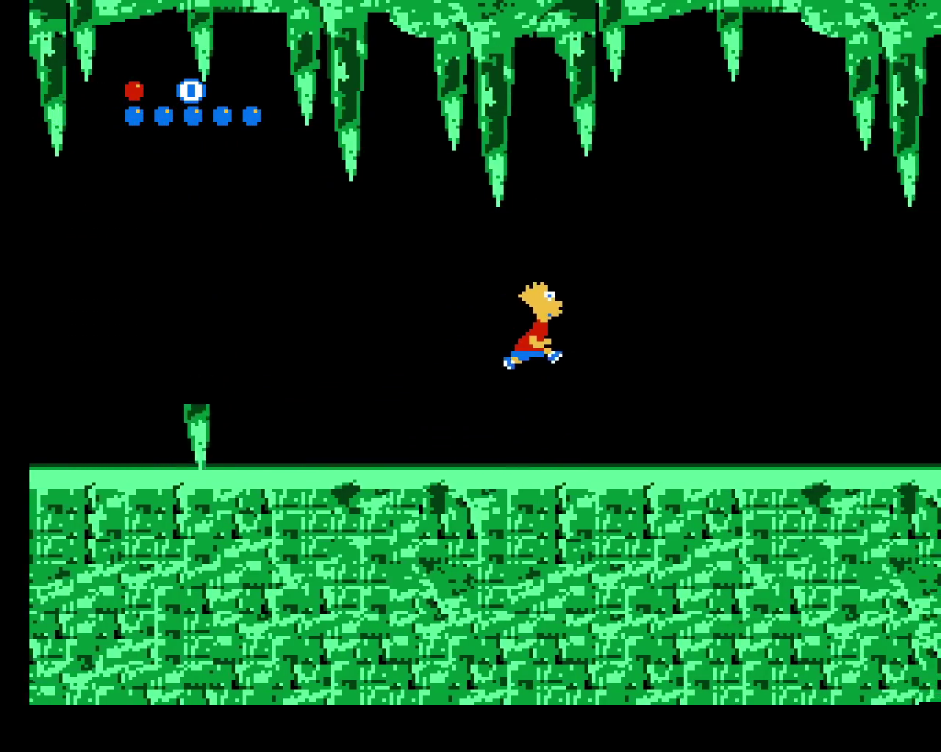
key("Right")
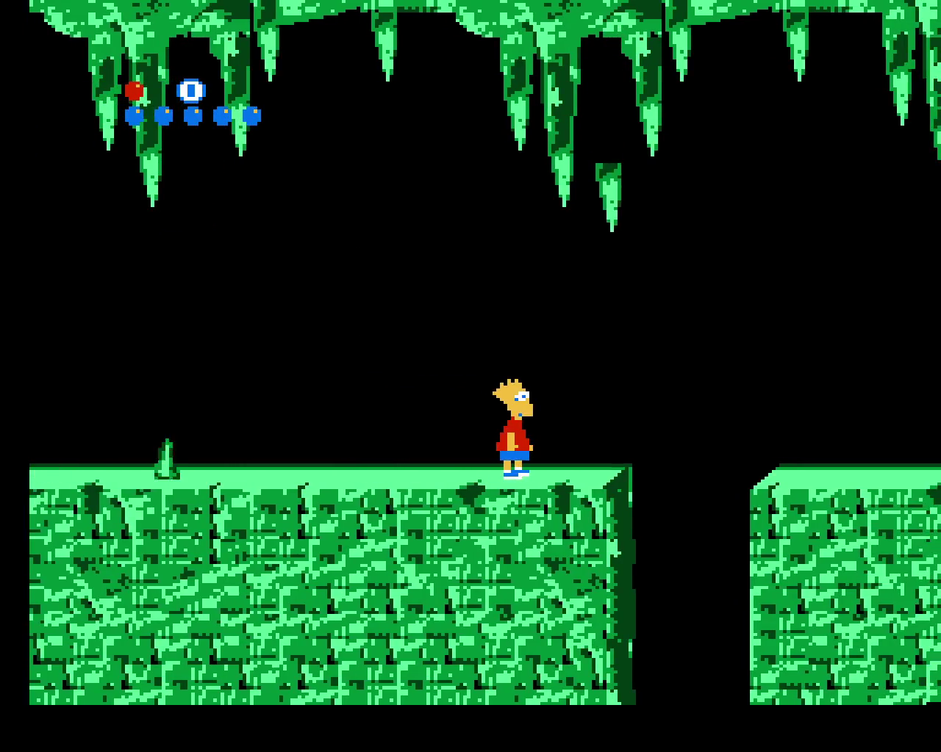
key("x")
key("Right")
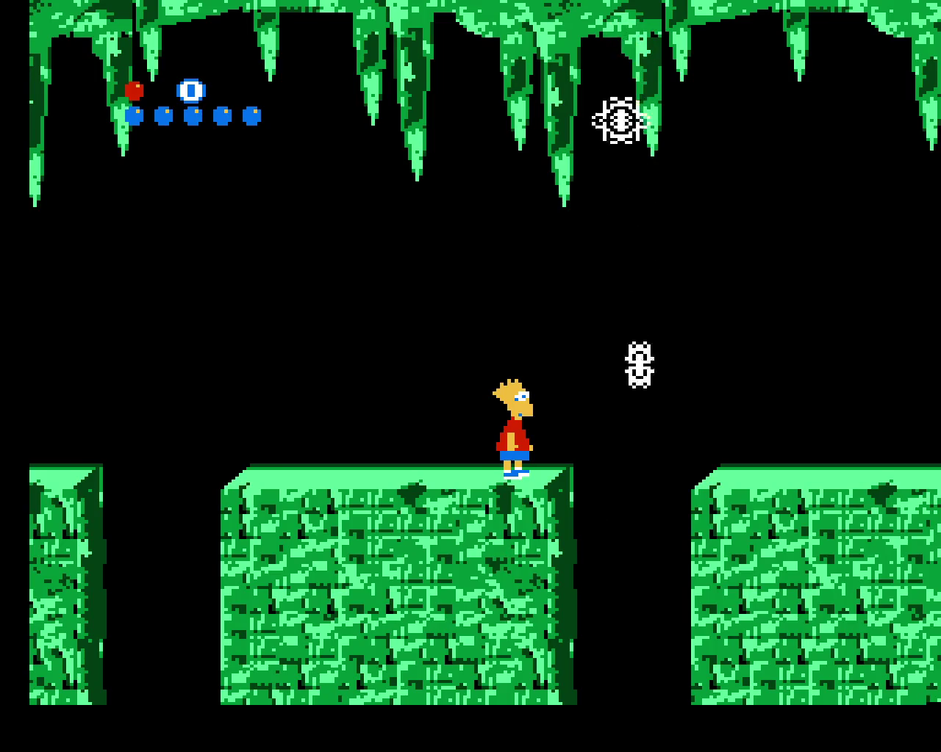
- Inch Bart to the edge, leap the next gap and walk to the platform's far edge
key("Right")
key("Right")
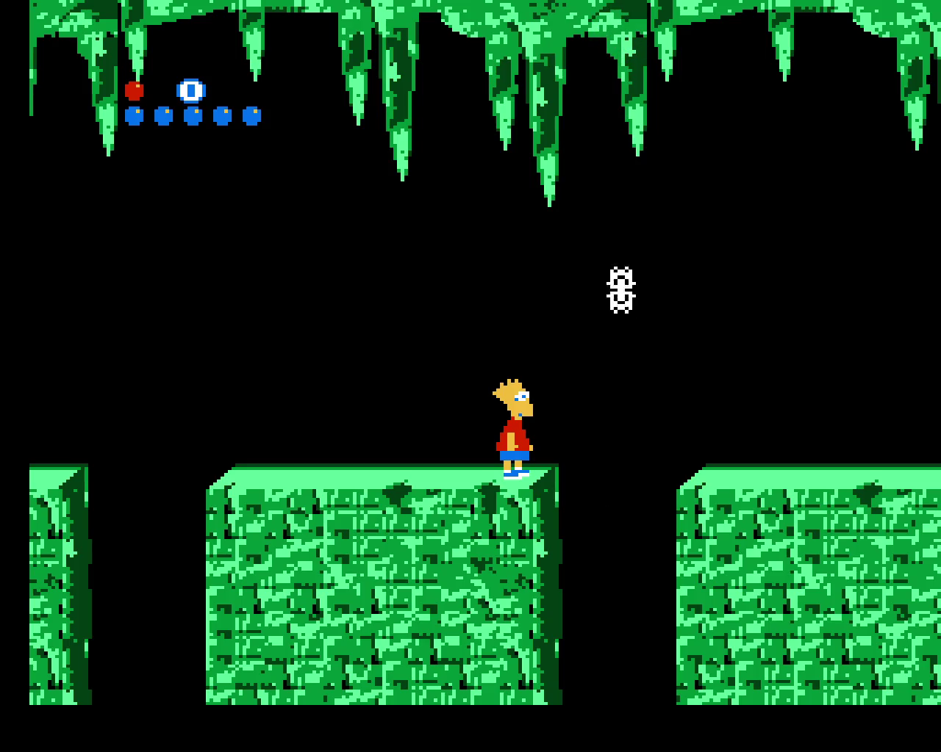
key("Right")
key("x")
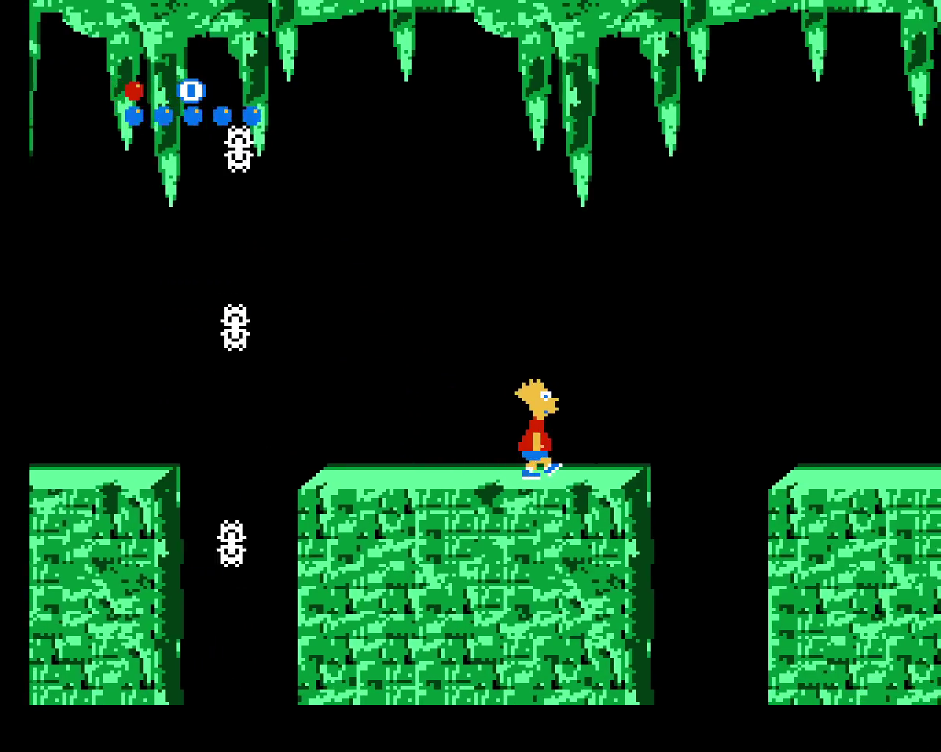
key("x")
key("Right")
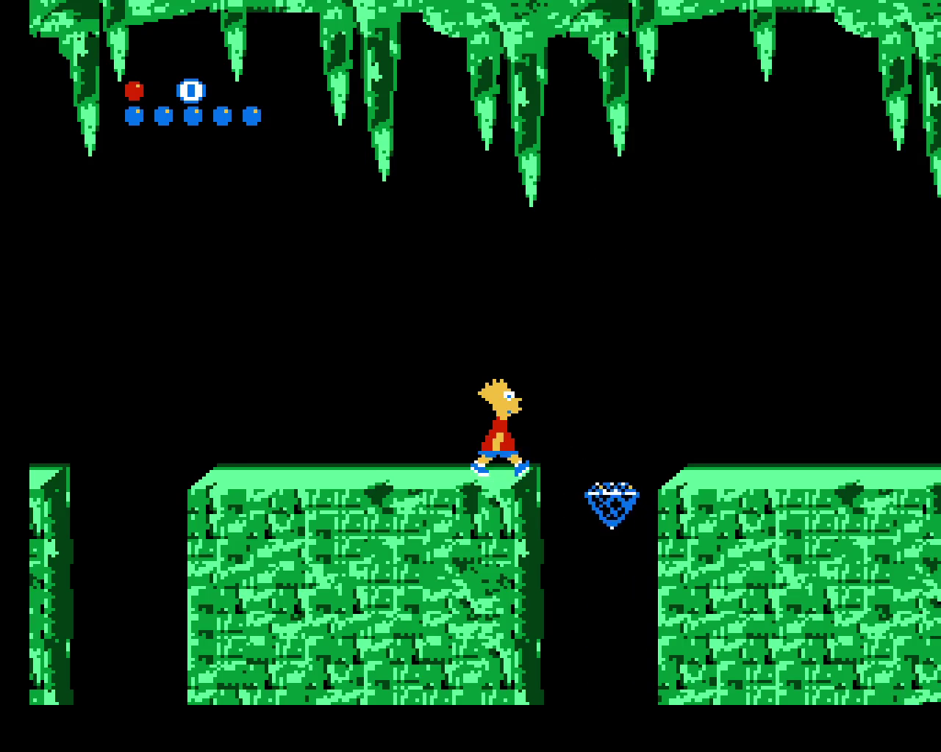
- Leap Bart across the floating platforms to the big block, collecting the pickup for 10 points
key("Right")
key("x")
key("Left")
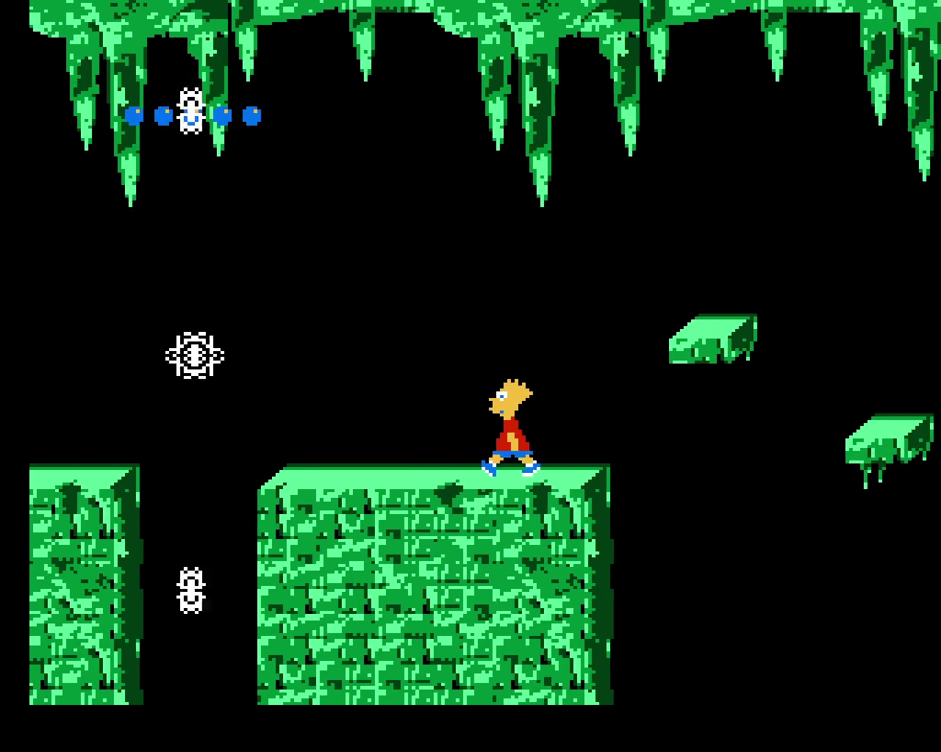
key("Right")
key("x")
key("Left")
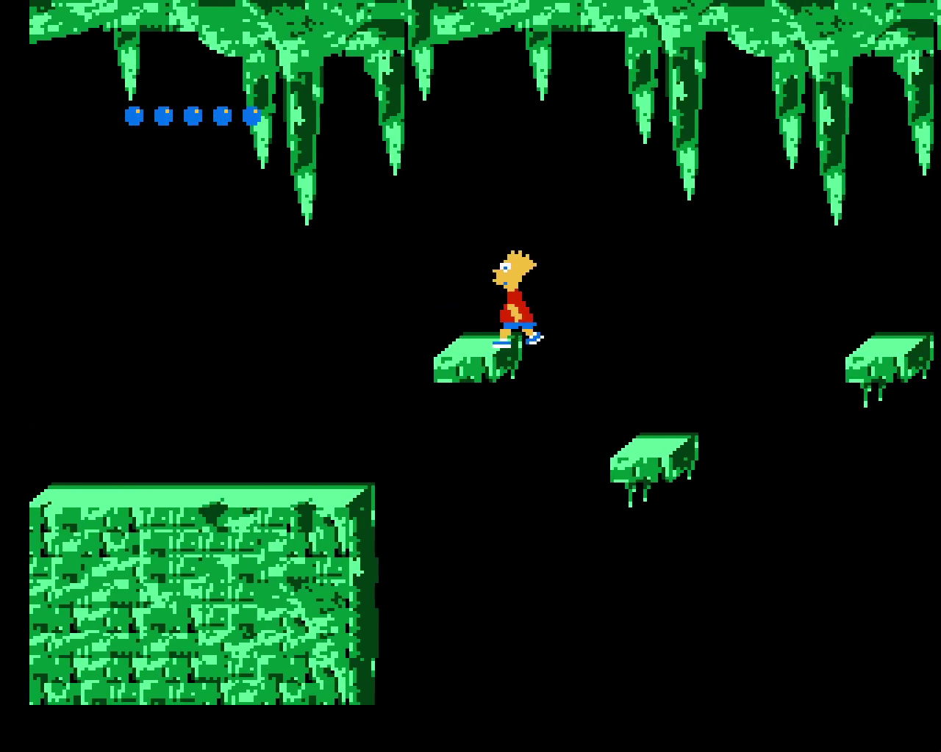
key("Right")
key("x")
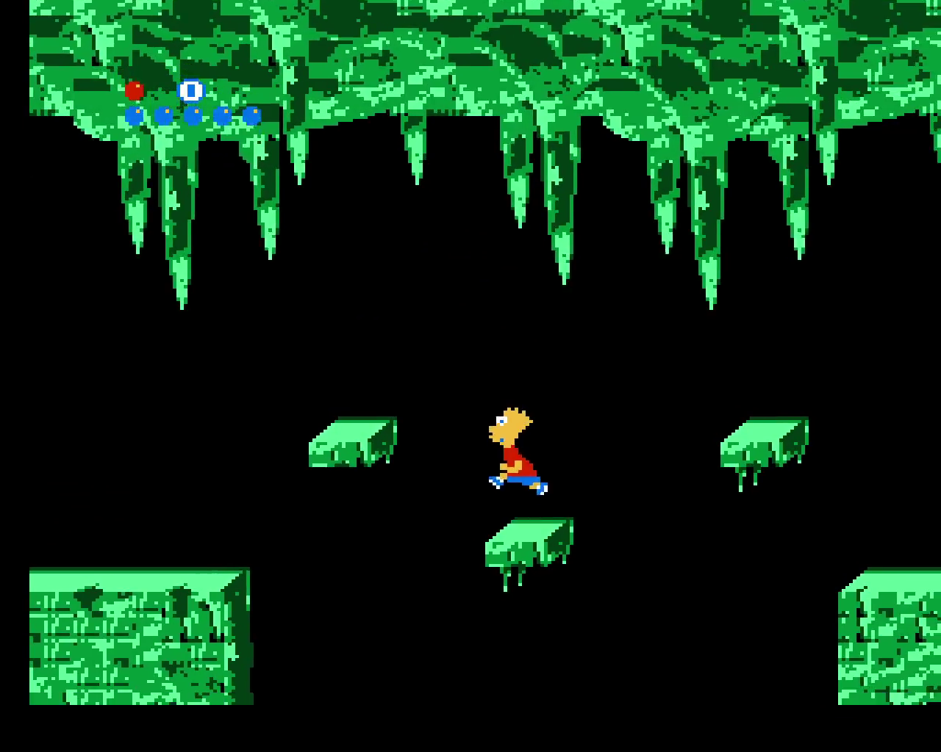
key("x")
key("Right")
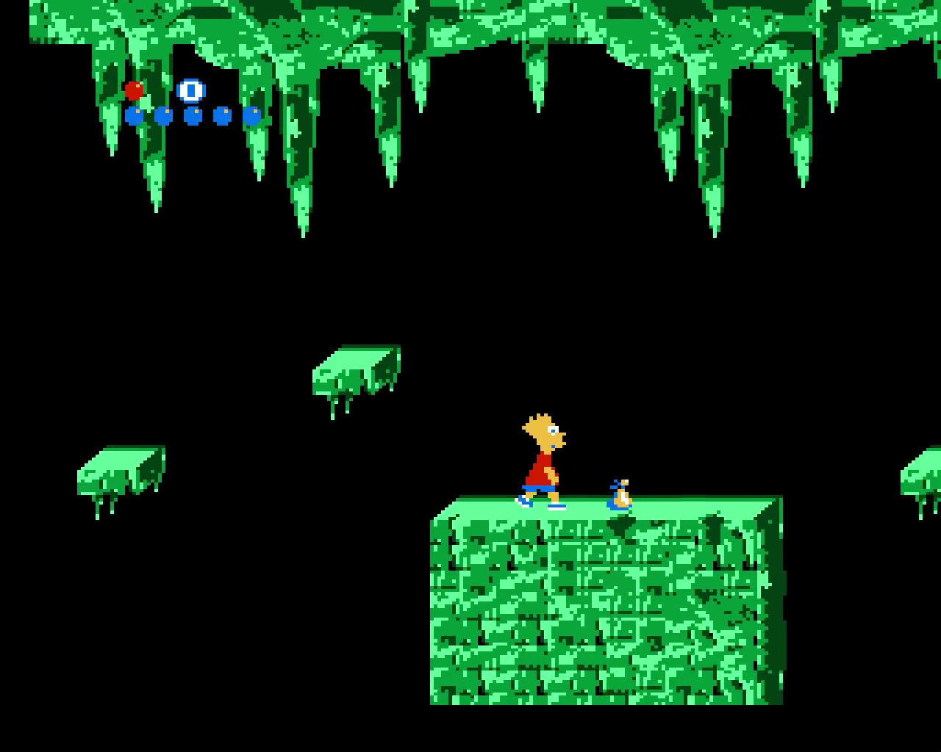
- Hop Bart over two more floating platforms and land back on the big block
key("Right")
key("x")
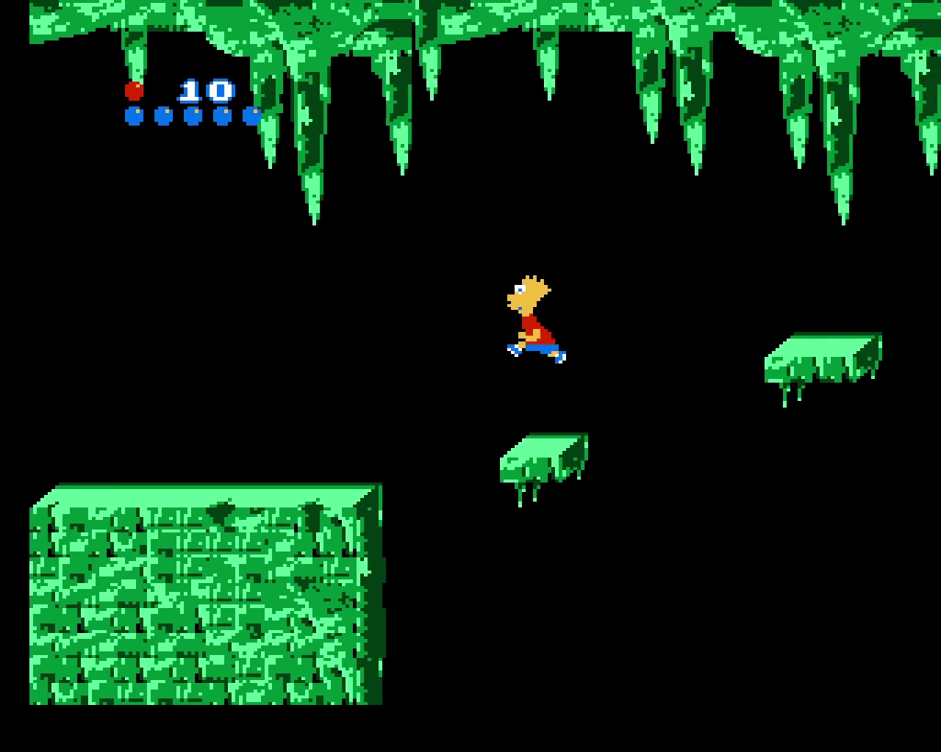
key("Right")
key("x")
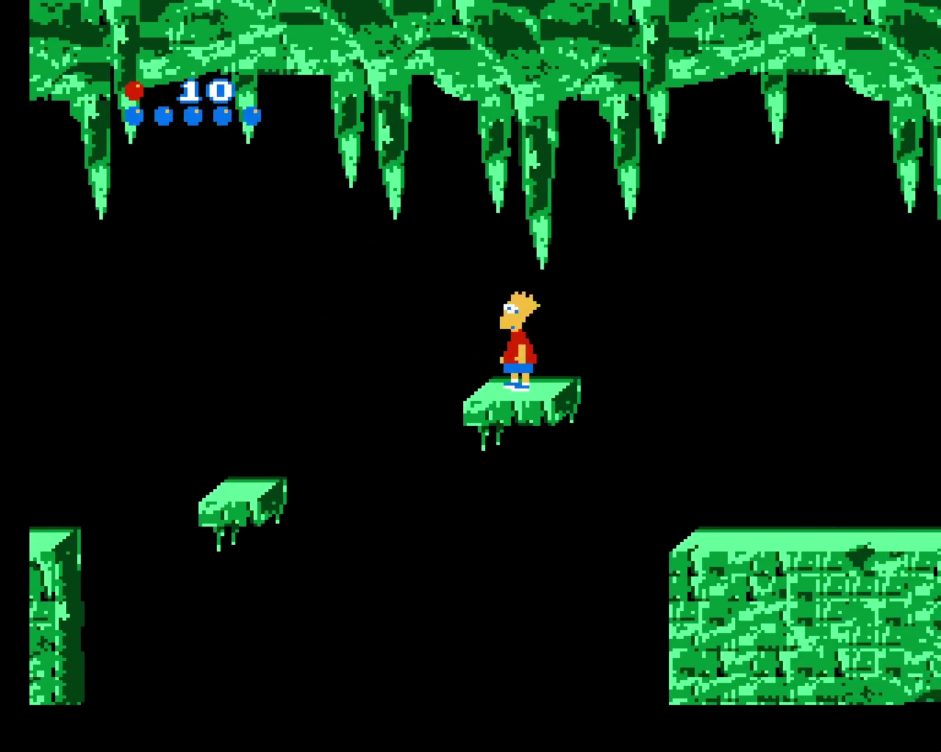
key("x")
key("Right")
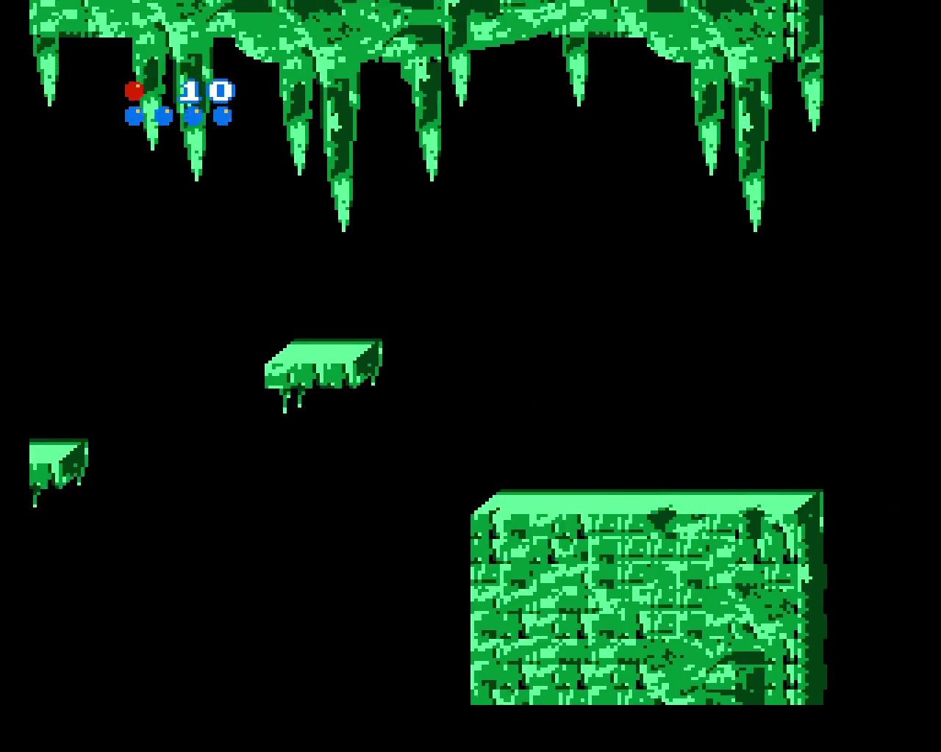
- Walk Bart past the big block and climb the stacked floating platforms
key("Right")
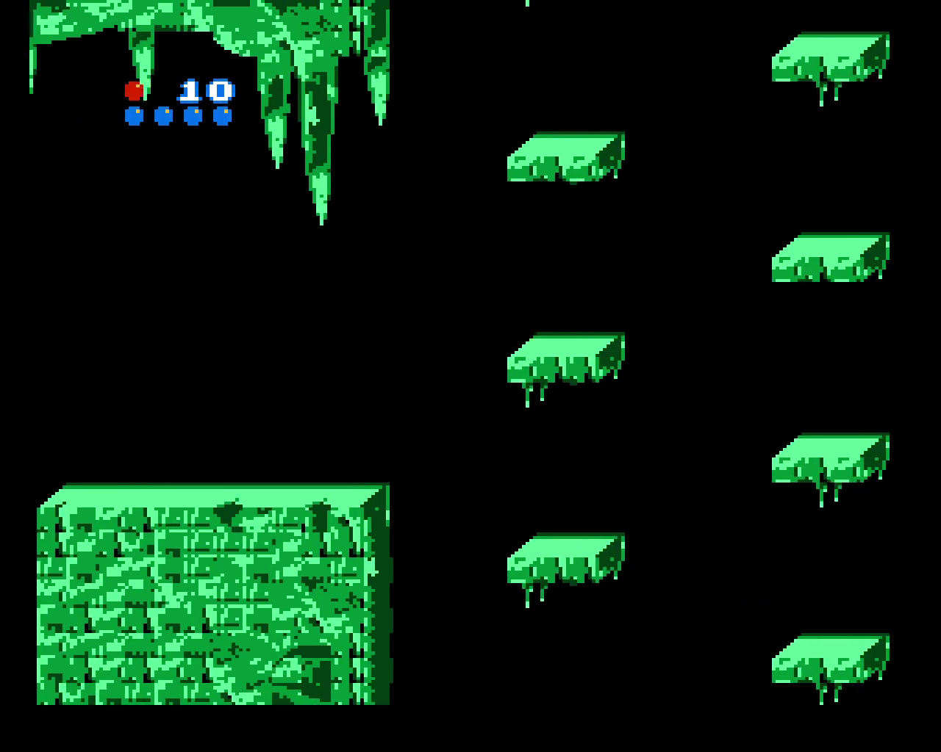
key("x")
key("x")
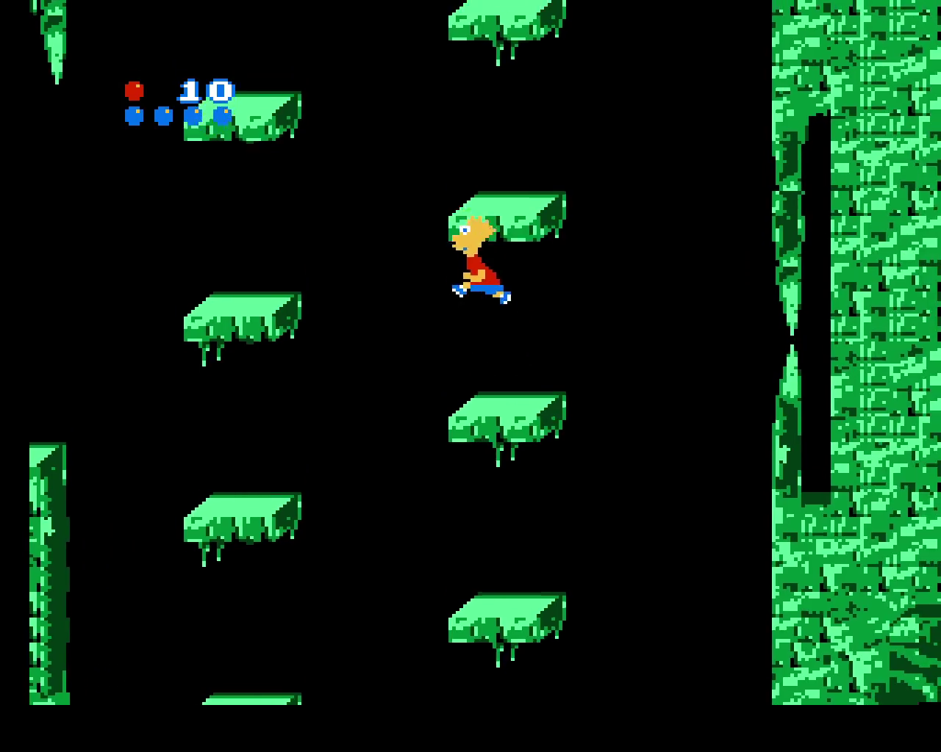
key("x")
key("x")
key("x")
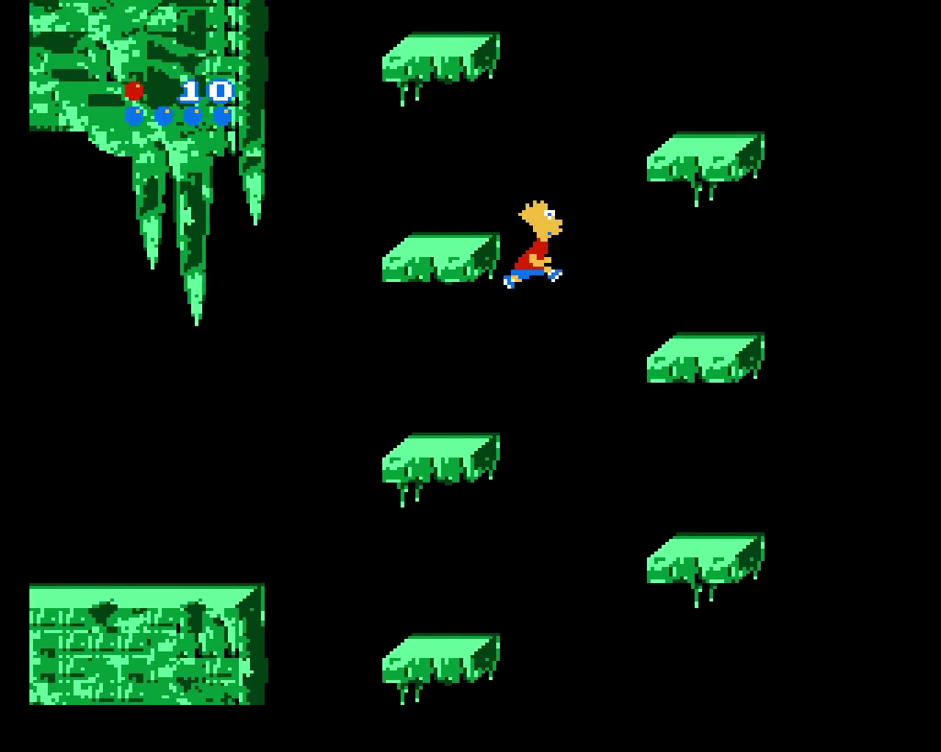
key("x")
key("Left")
key("x")
key("x")
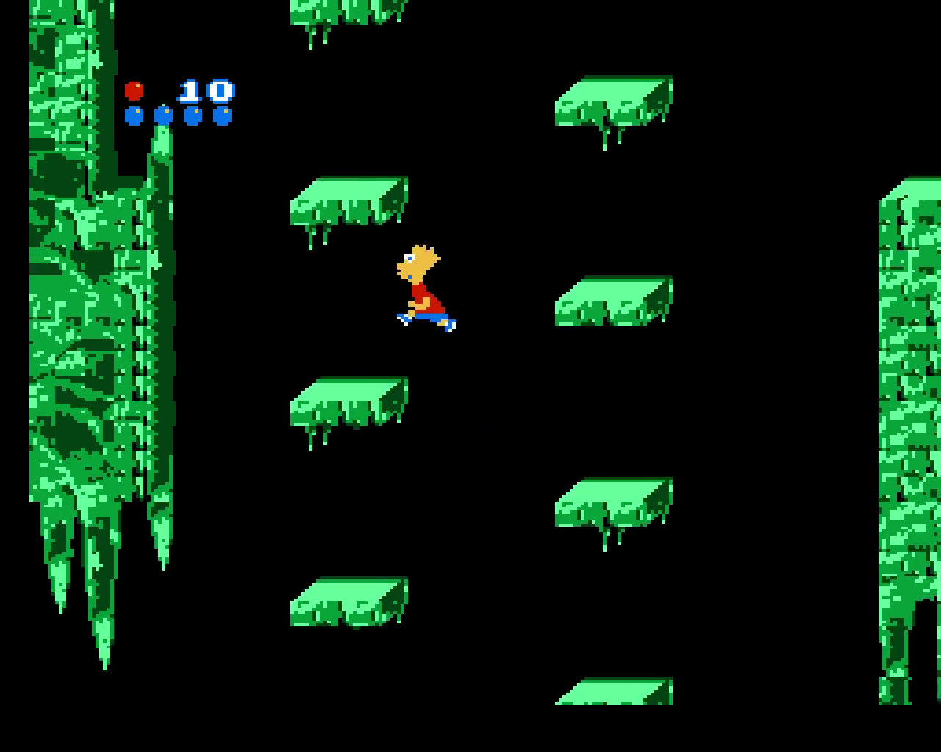
key("x")
- Hop Bart across the slimy platforms past Marge
key("x")
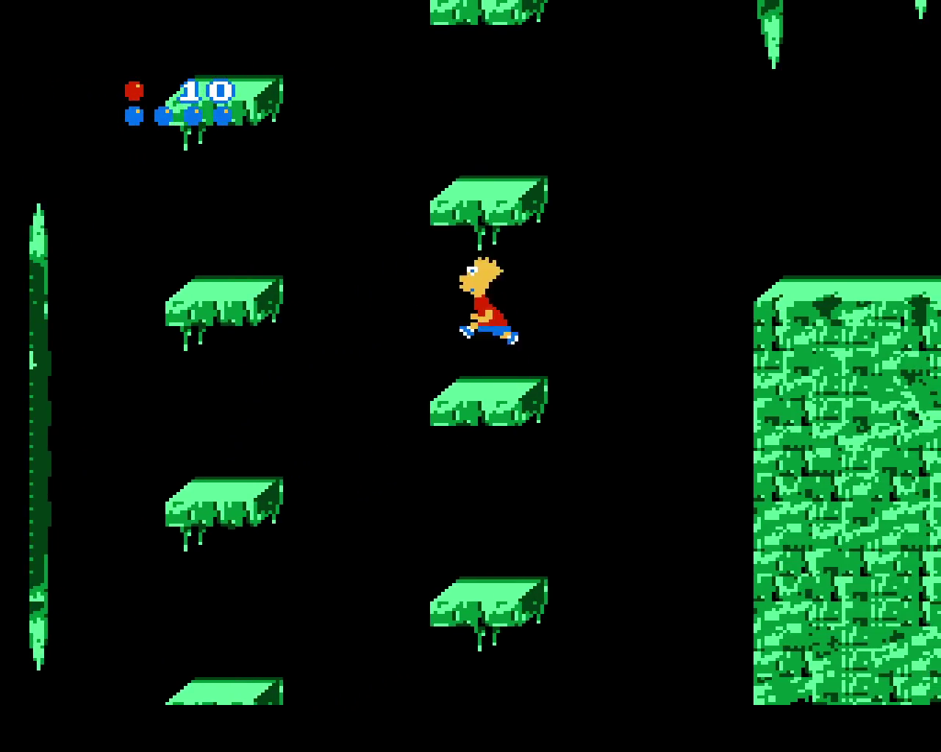
key("x")
key("x")
key("x")
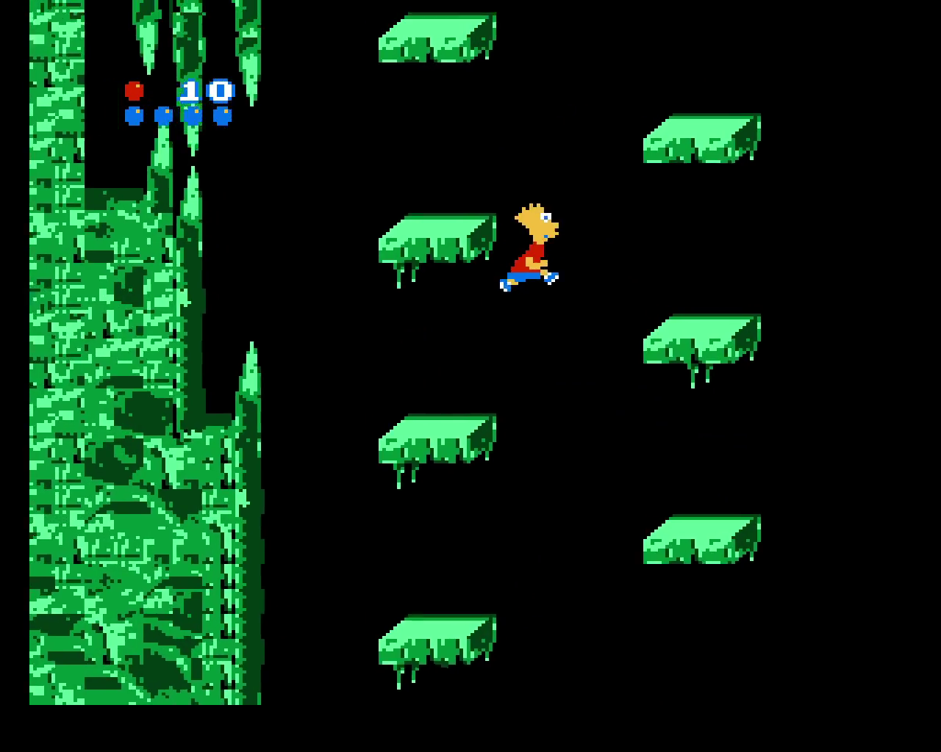
key("x")
key("x")
key("x")
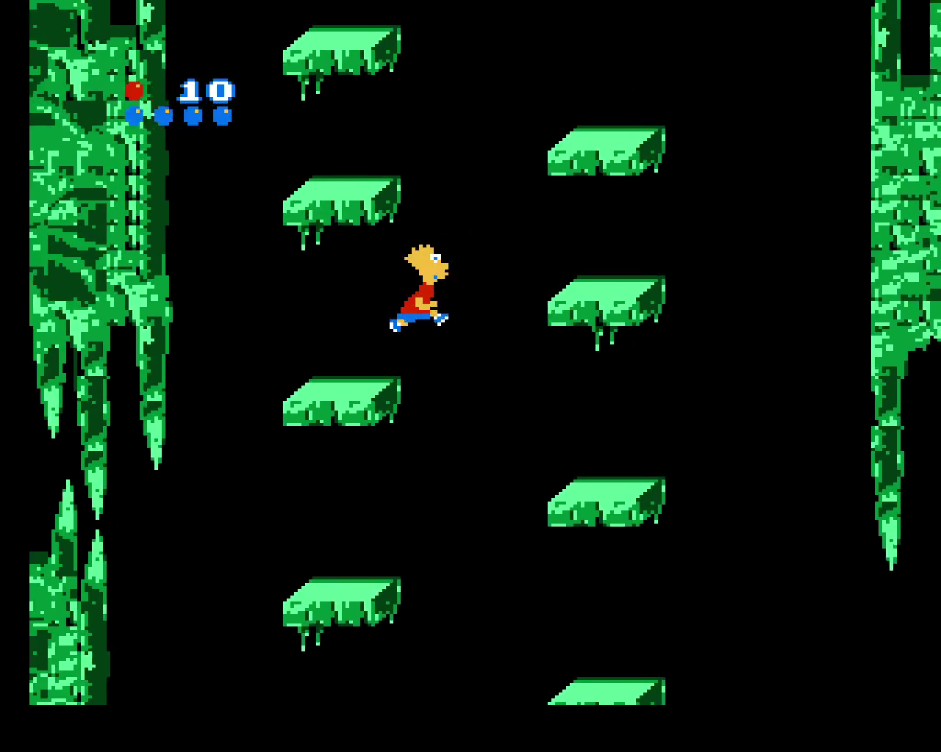
key("x")
key("x")
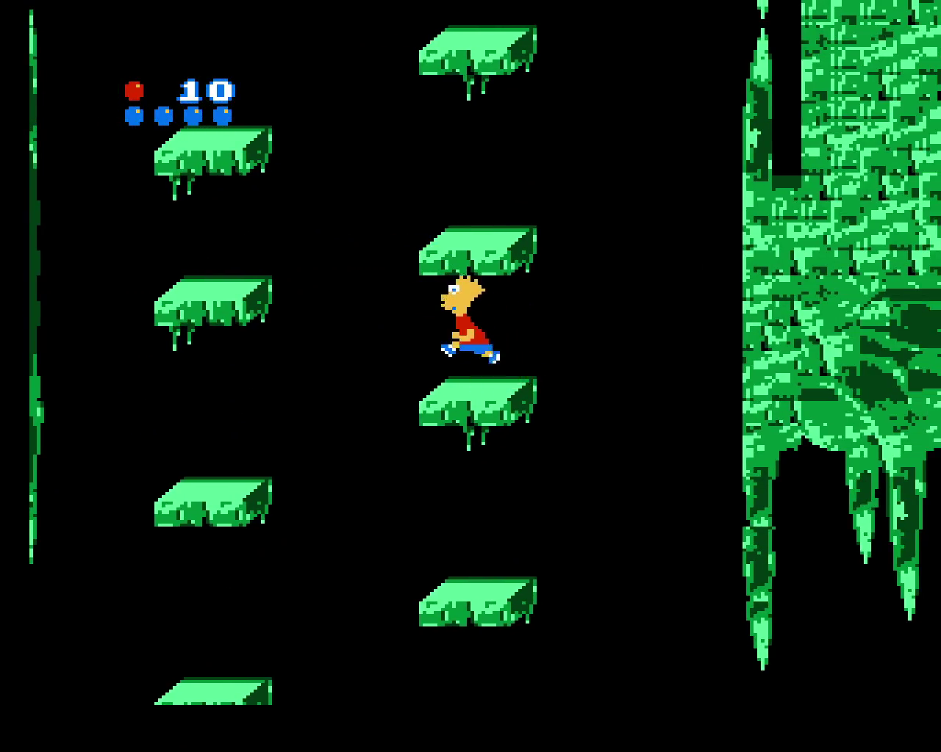
key("x")
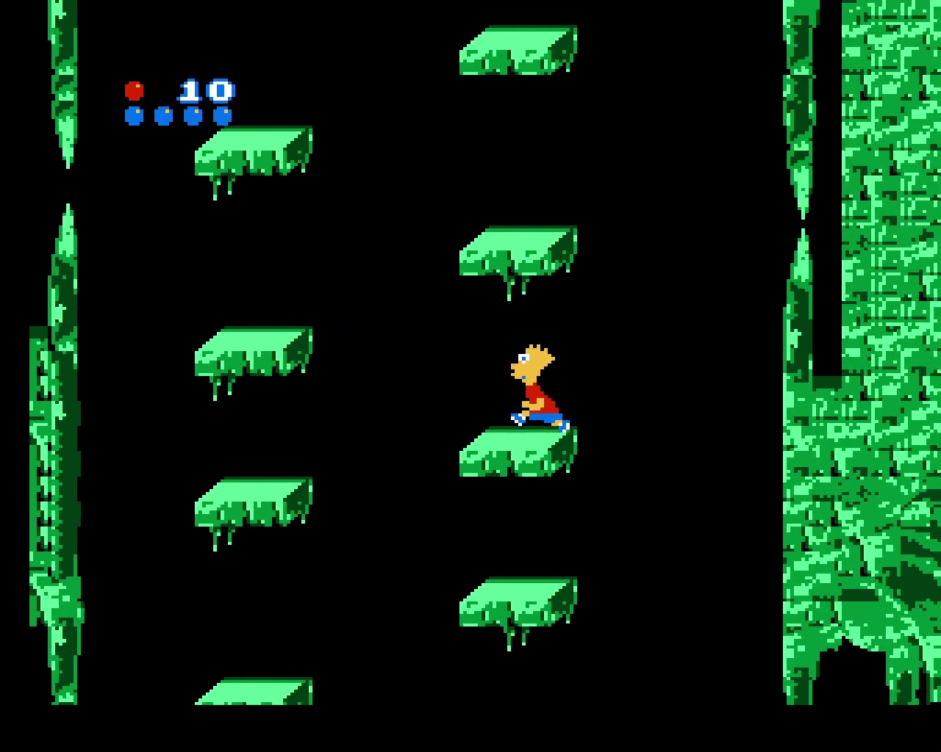
key("x")
key("x")
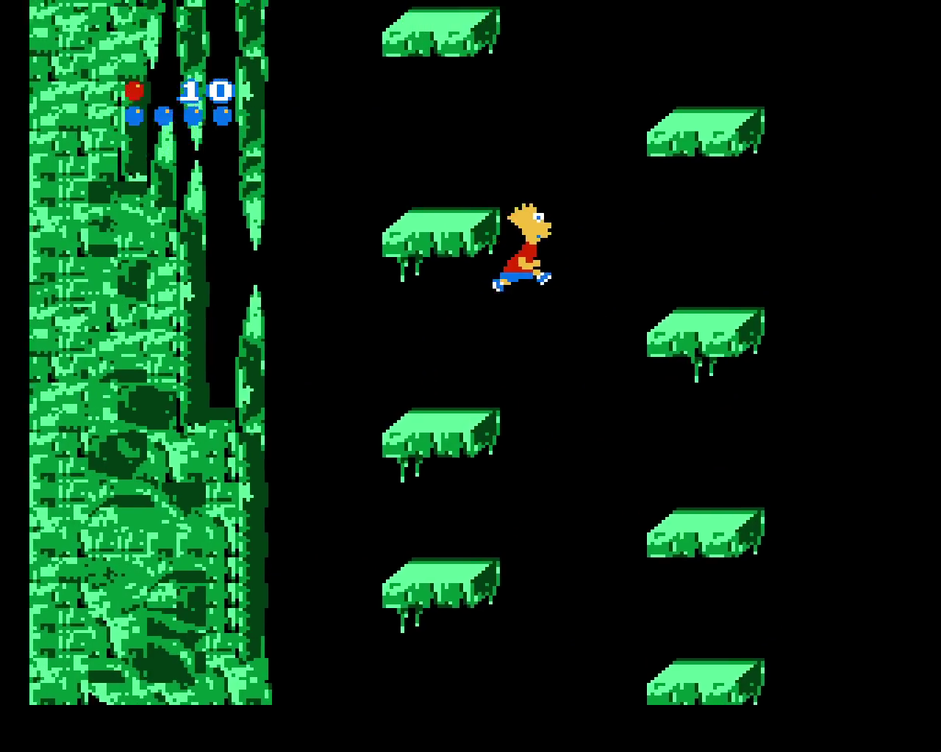
key("x")
key("x")
key("x")
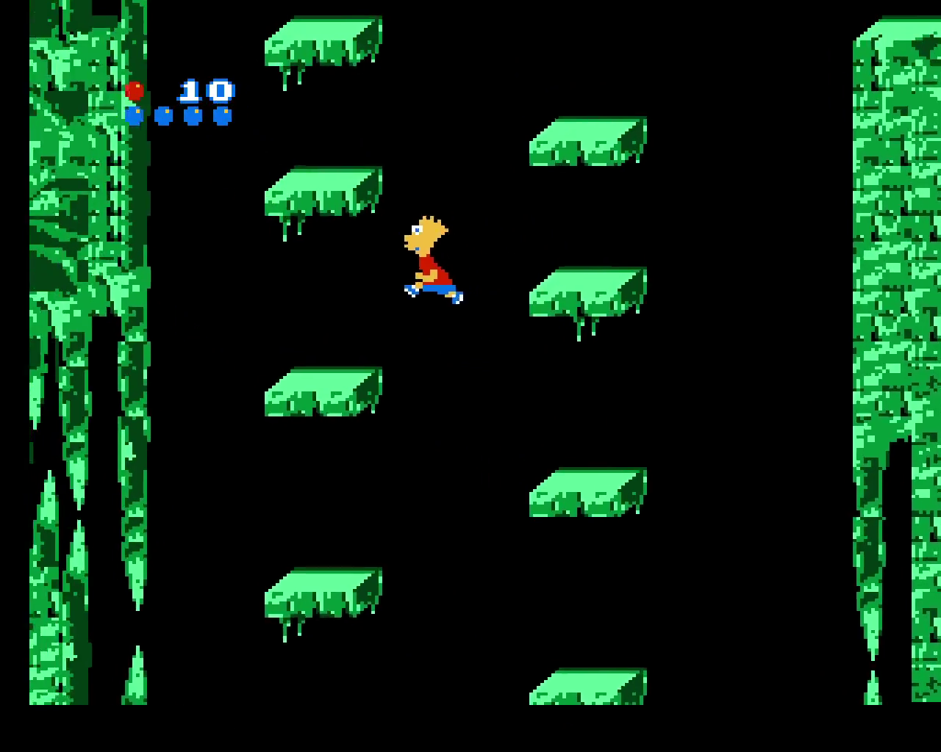
key("x")
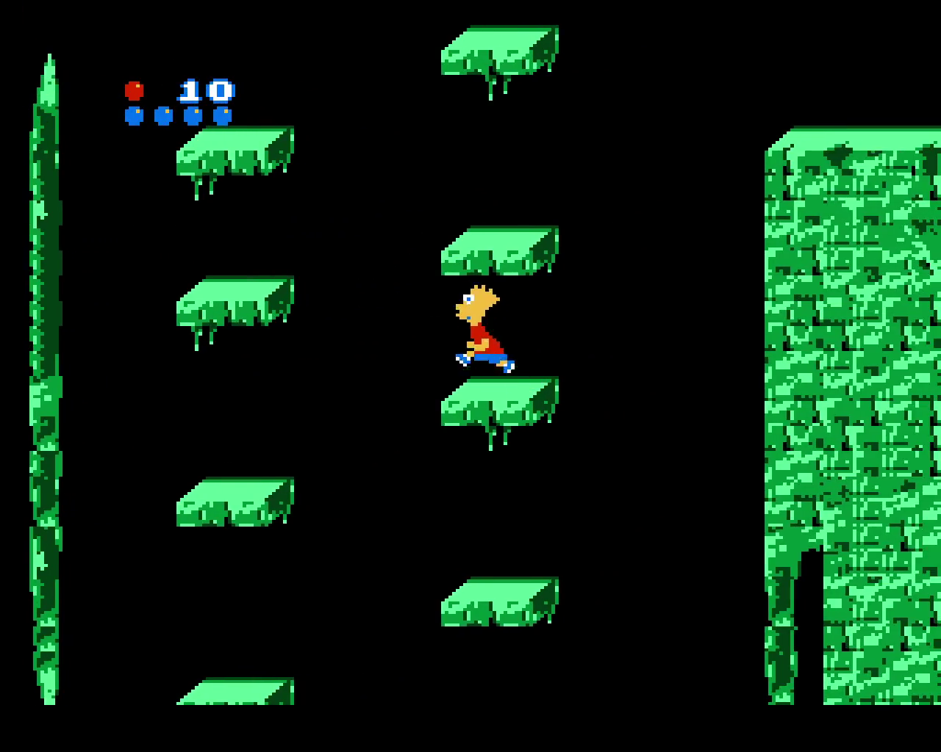
- Jump Bart back and forth between the left and right platform columns
key("Left")
key("x")
key("Right")
key("x")
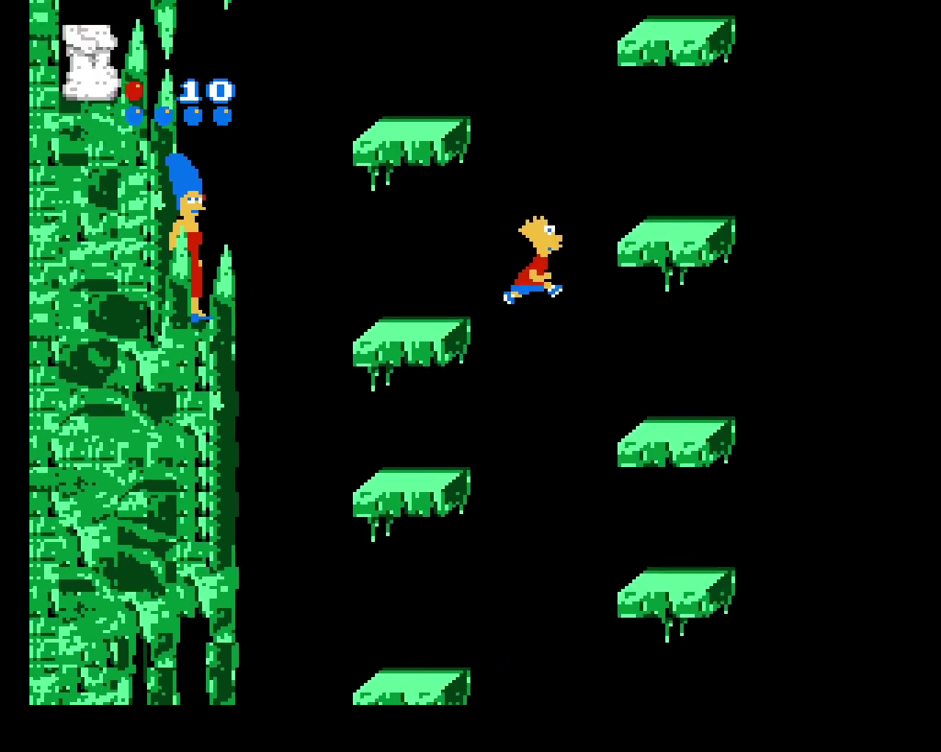
key("x")
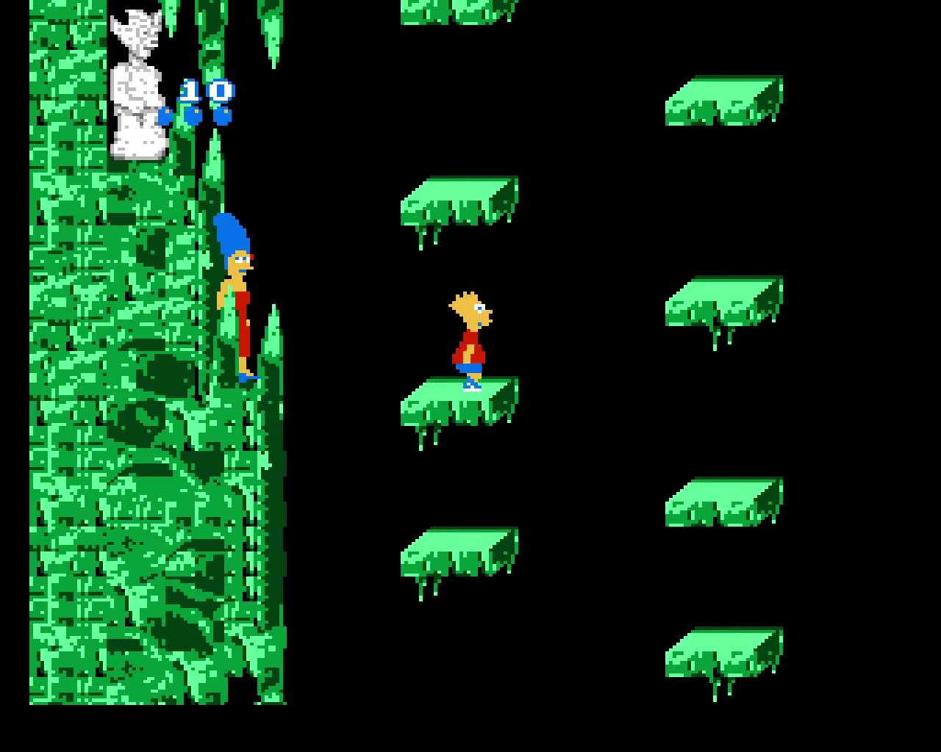
key("x")
key("x")
key("Left")
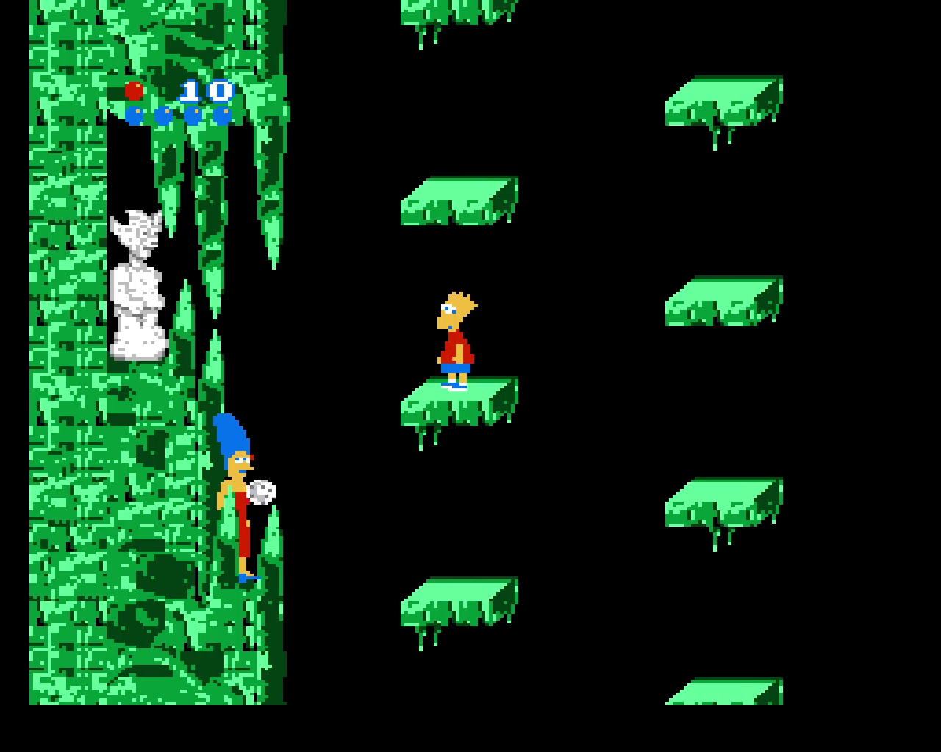
- Climb higher, dodge the stone ball, then drop Bart between the columns
key("x")
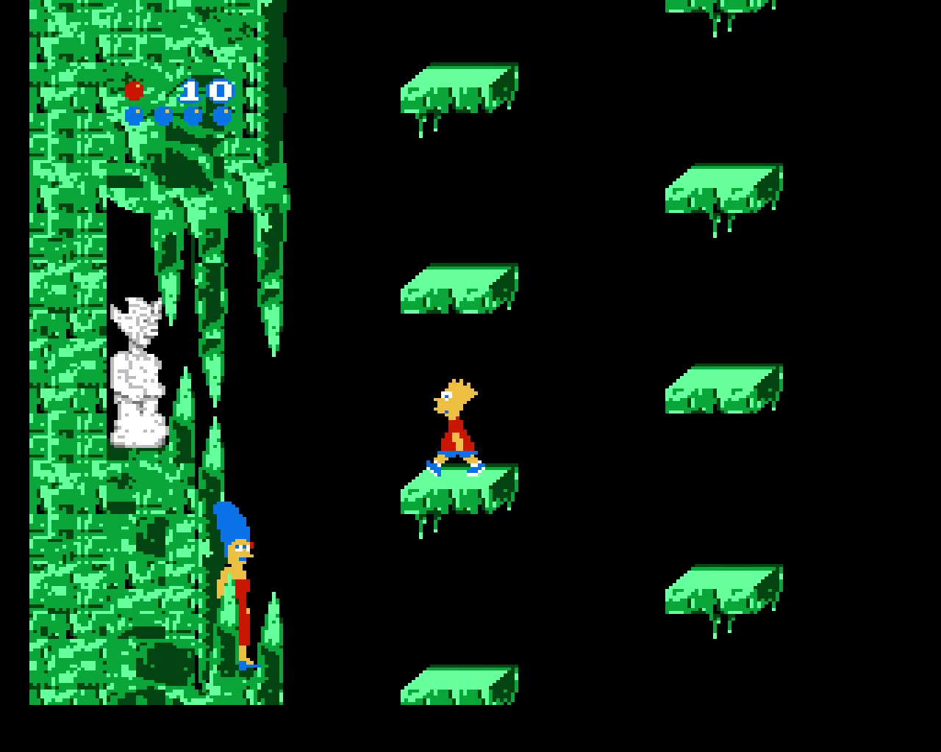
key("x")
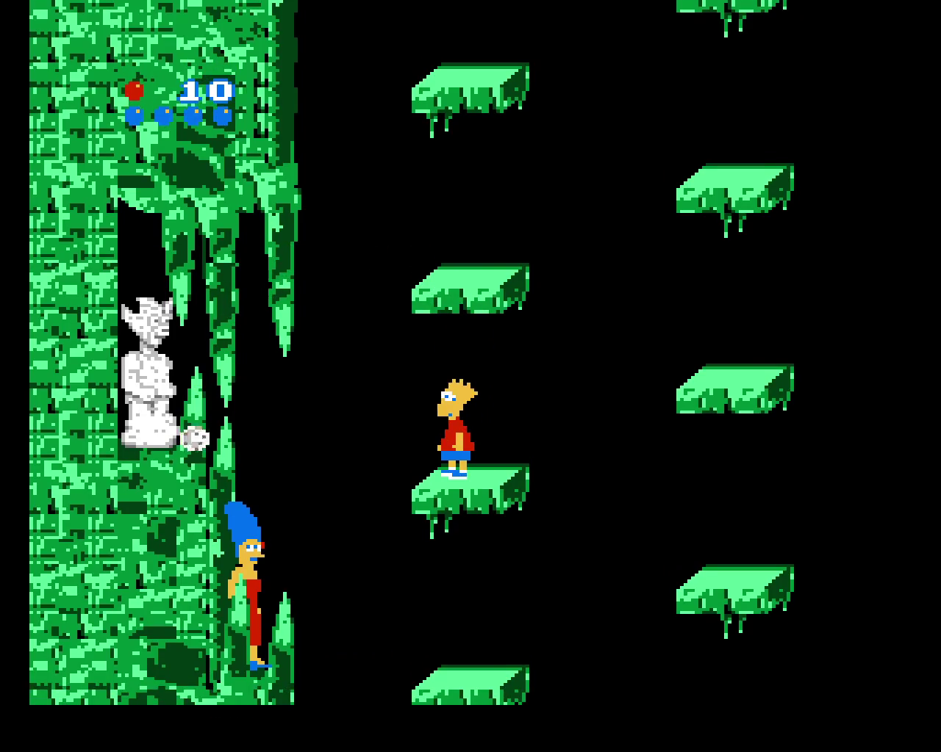
key("Left")
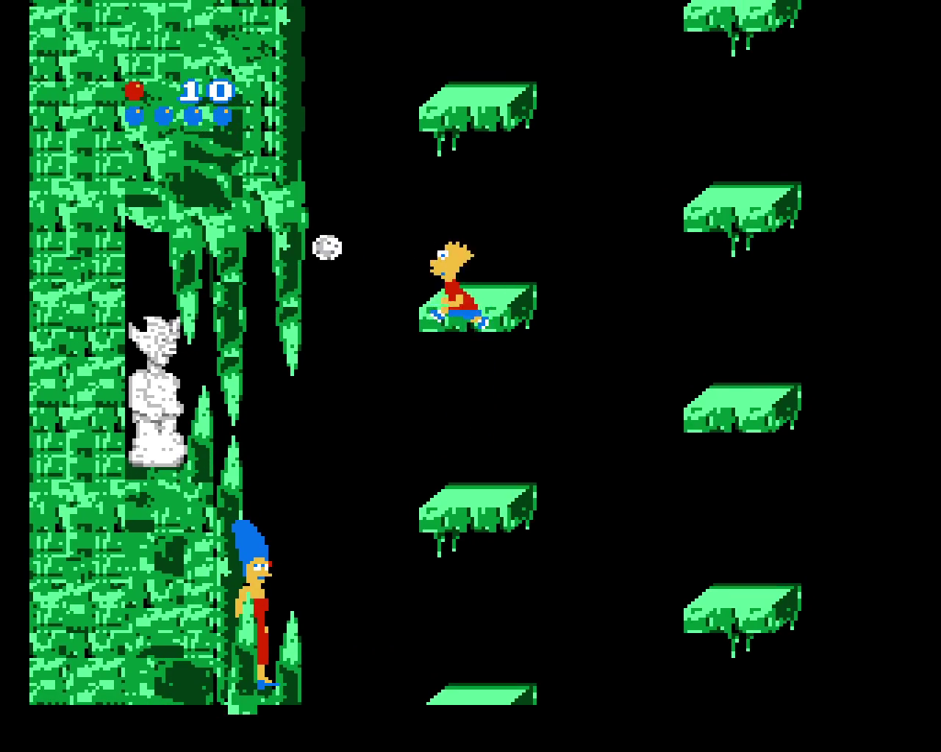
key("x")
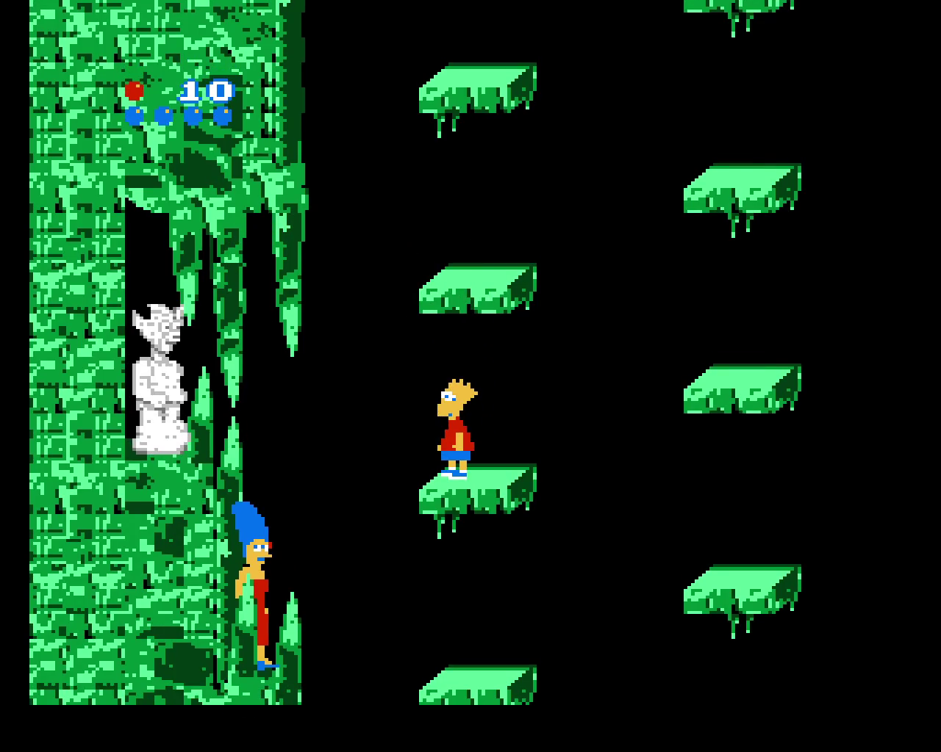
key("x")
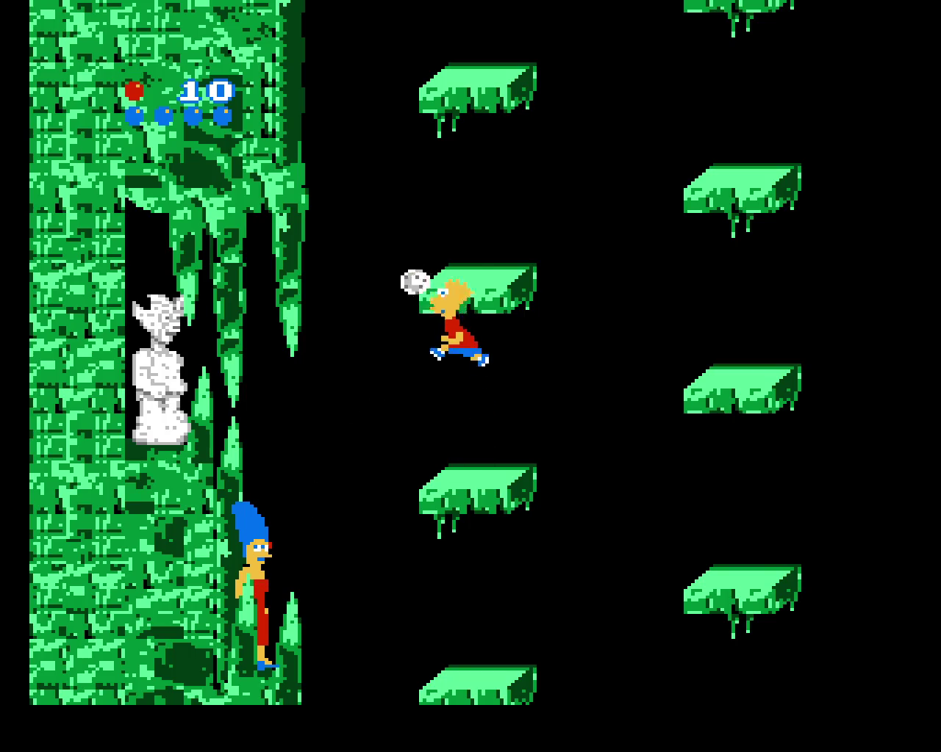
key("x")
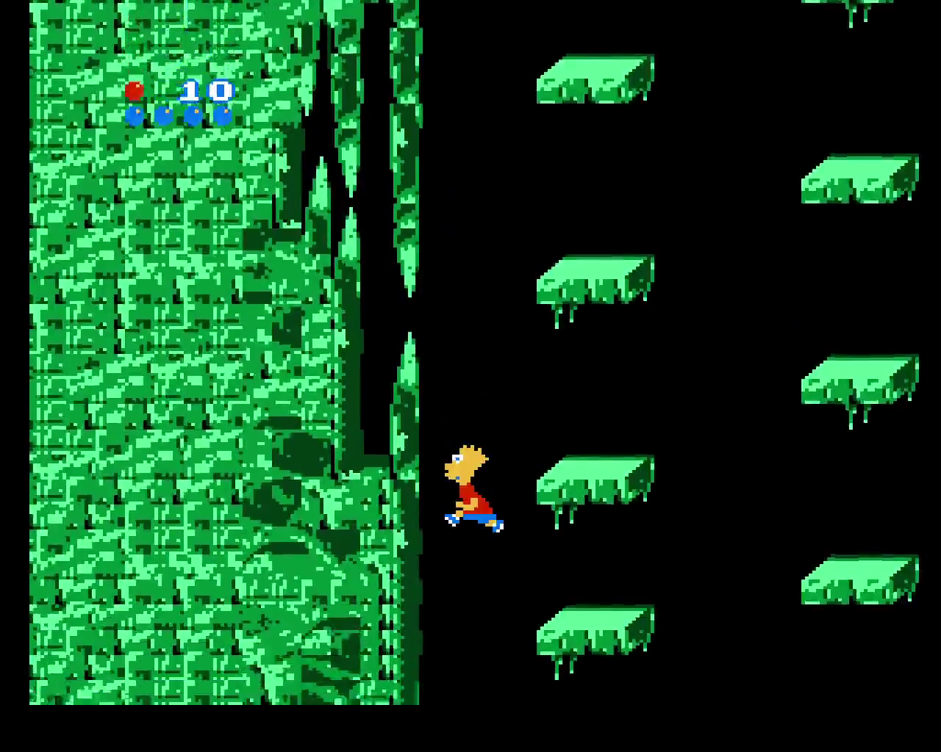
- Steer Bart down from the stone block and start hopping between the platform columns
key("Left")
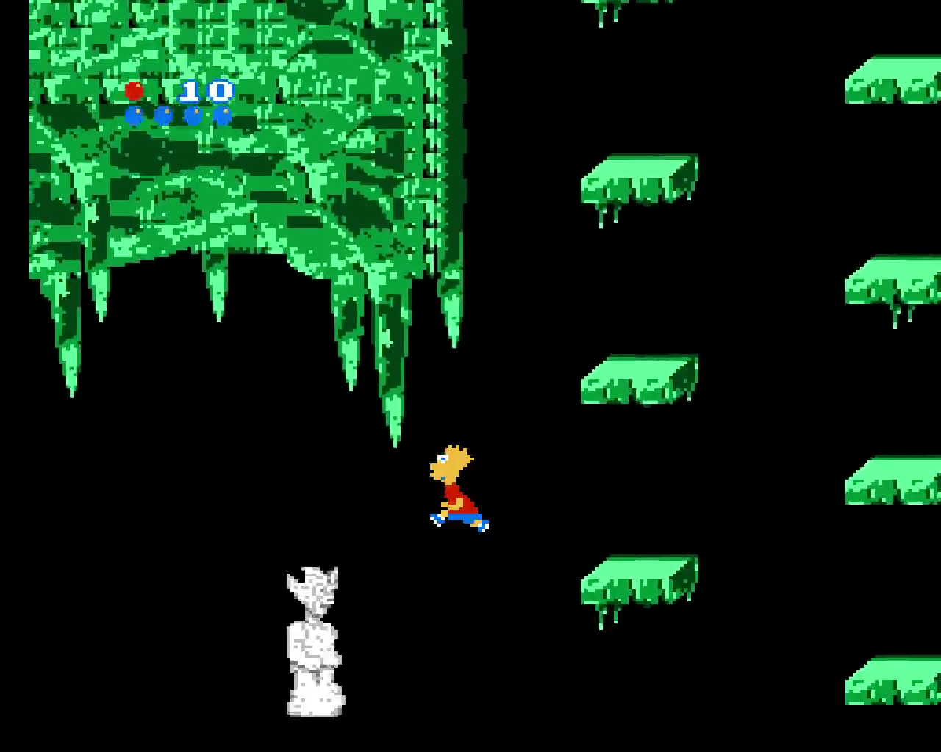
key("Right")
key("x")
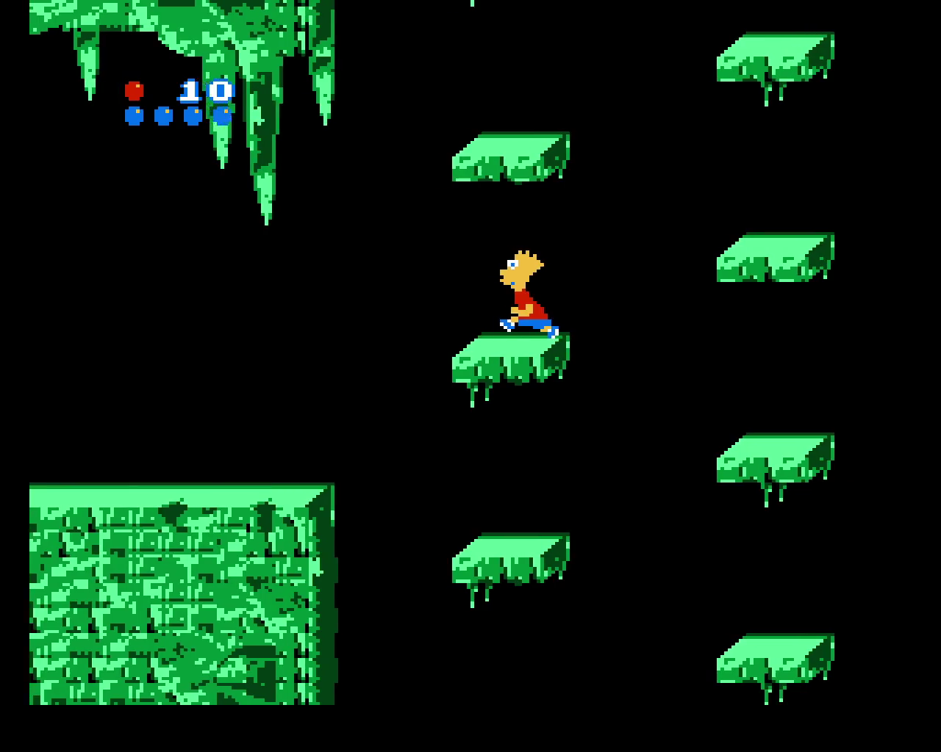
key("x")
key("Left")
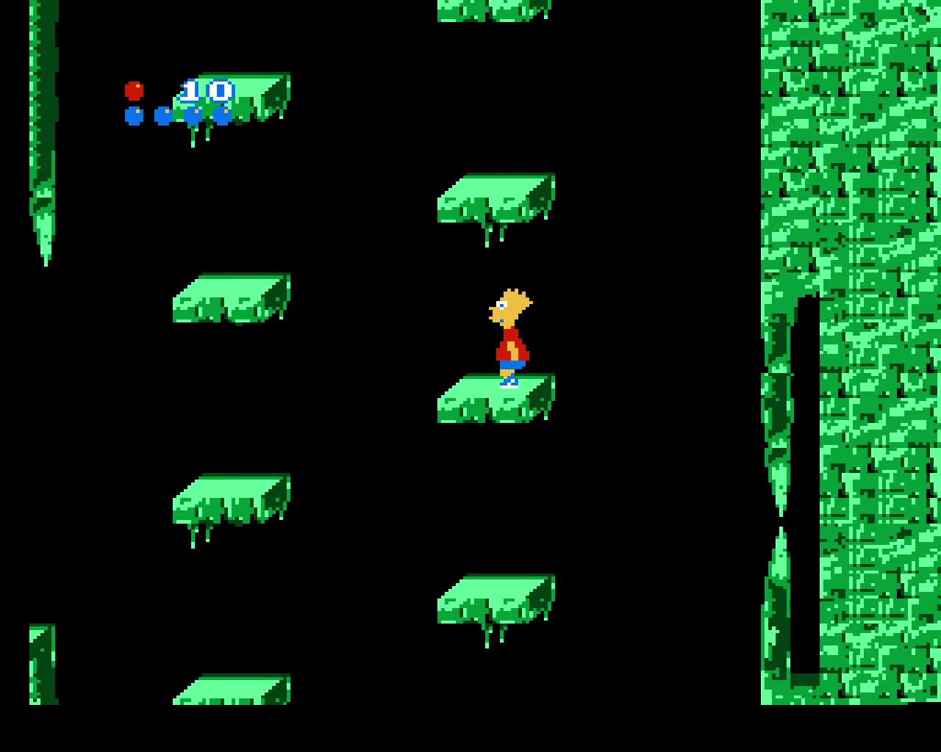
key("x")
key("Right")
key("x")
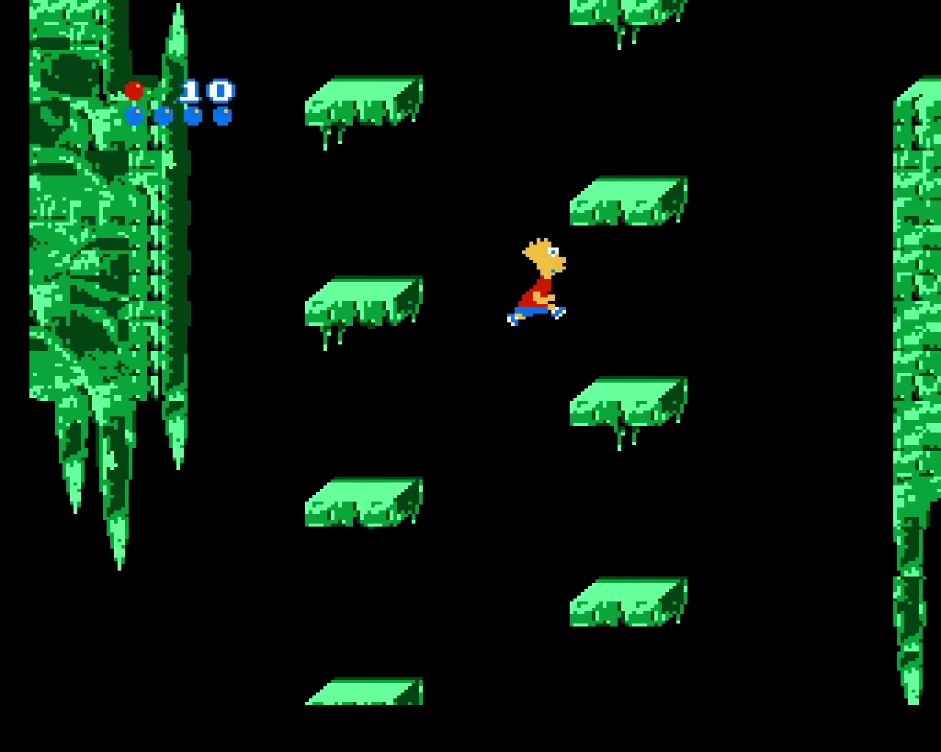
key("Left")
key("x")
key("Right")
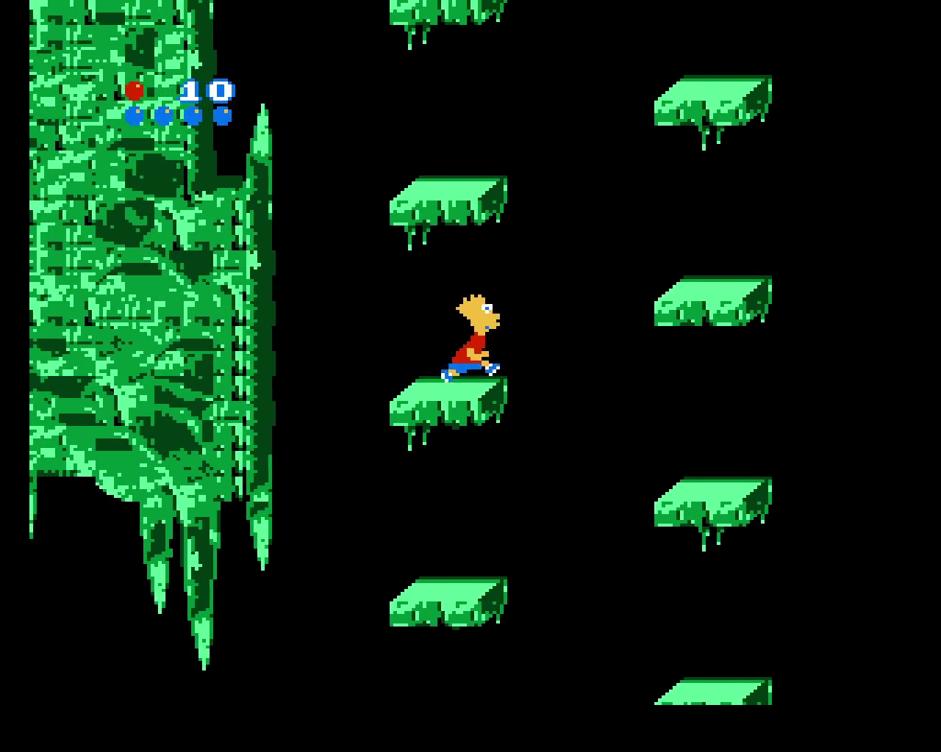
key("x")
key("Left")
key("x")
key("Right")
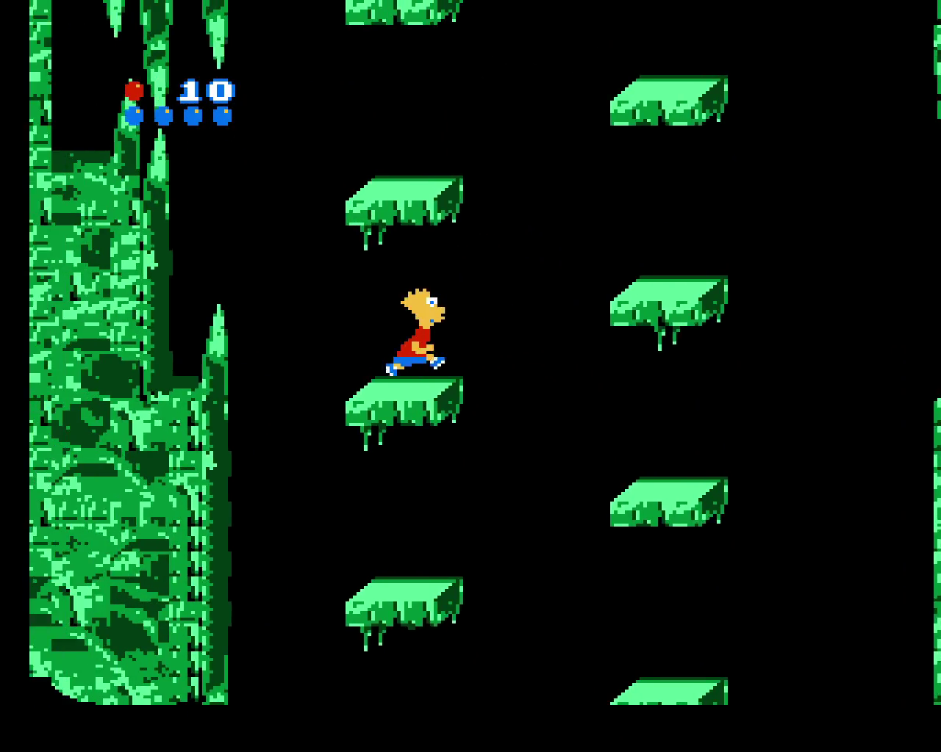
key("x")
- Keep zig-zagging Bart left and right between the two platform columns
key("Left")
key("Right")
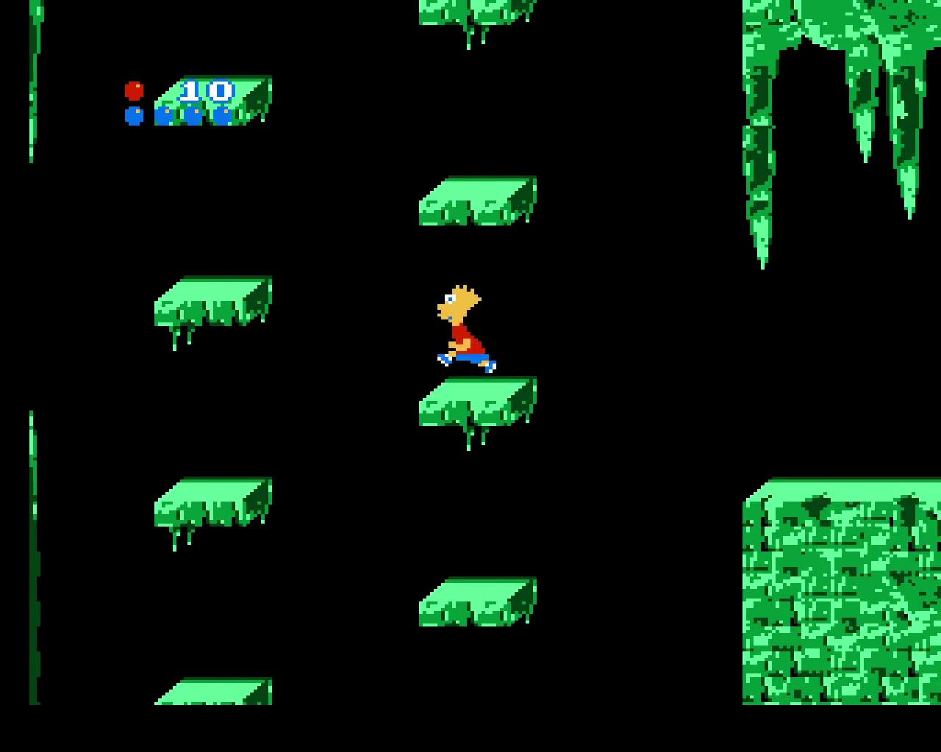
key("x")
key("x")
key("Left")
key("x")
key("Right")
key("Right")
key("x")
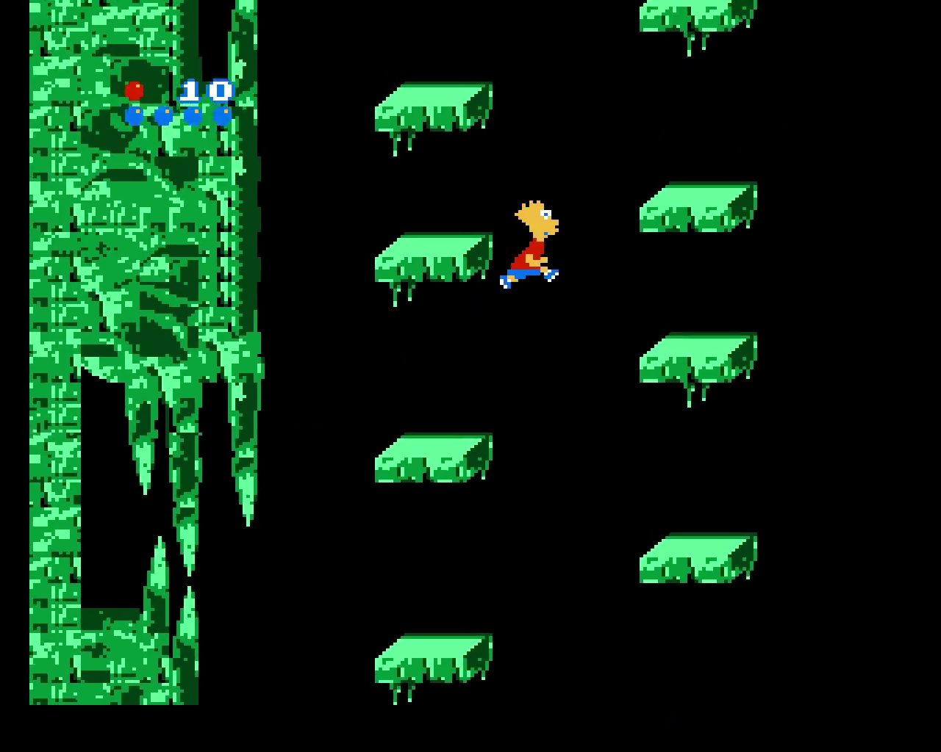
key("Left")
key("x")
key("Right")
key("x")
key("x")
key("Right")
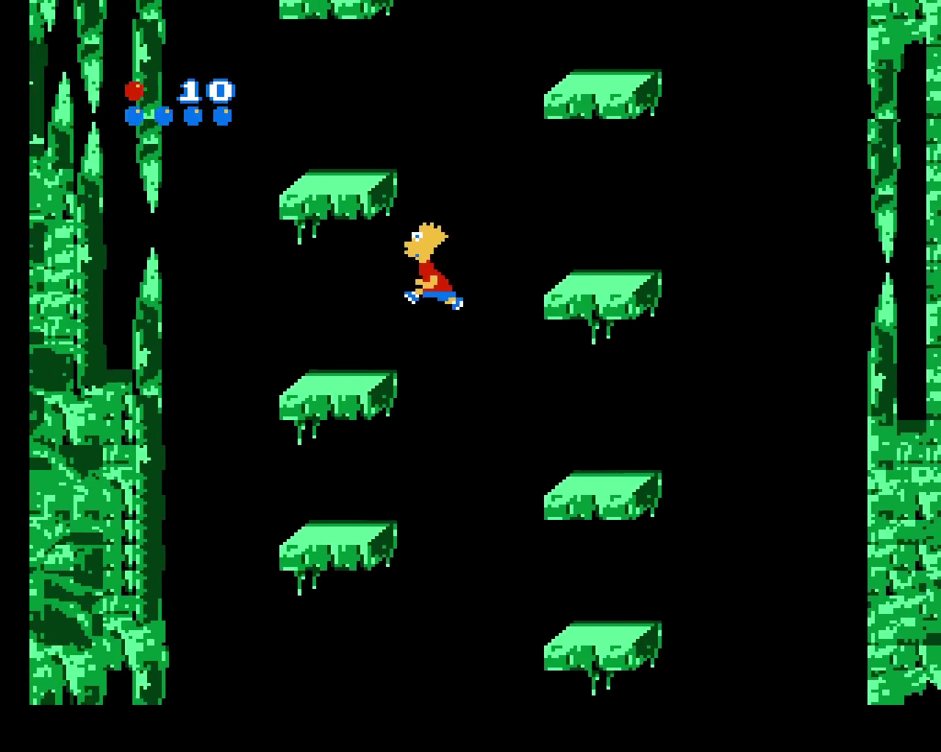
key("x")
key("Left")
- Continue alternating jumps until Bart lands on the wide green ledge under the stalactites
key("Right")
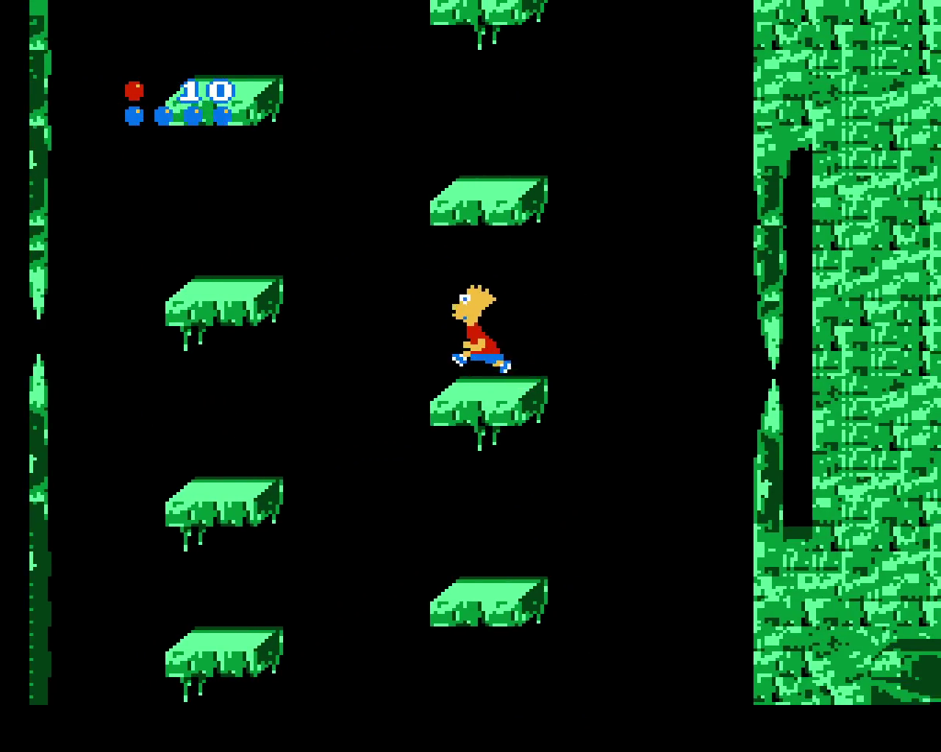
key("x")
key("x")
key("Left")
key("x")
key("Right")
key("x")
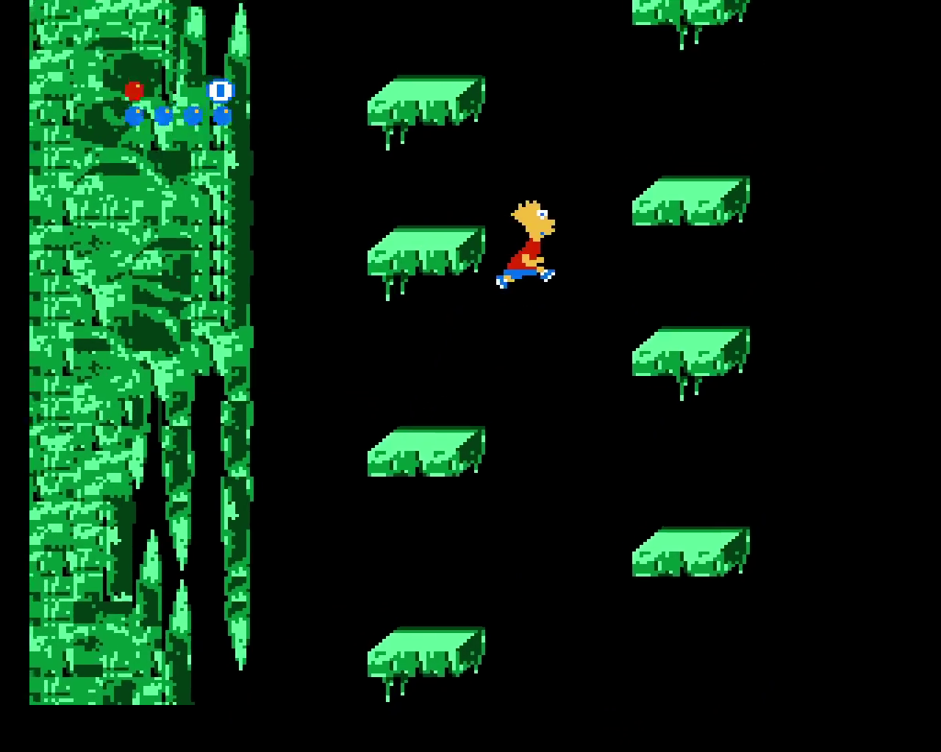
key("Left")
key("x")
key("Right")
key("x")
key("Left")
key("x")
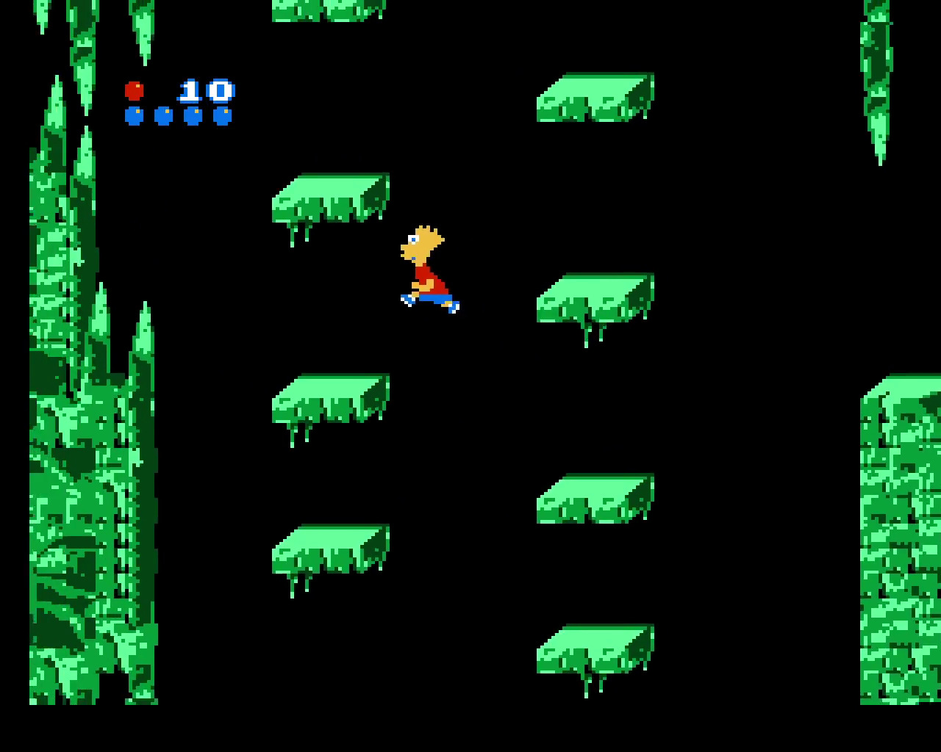
key("Right")
key("x")
key("Left")
key("Right")
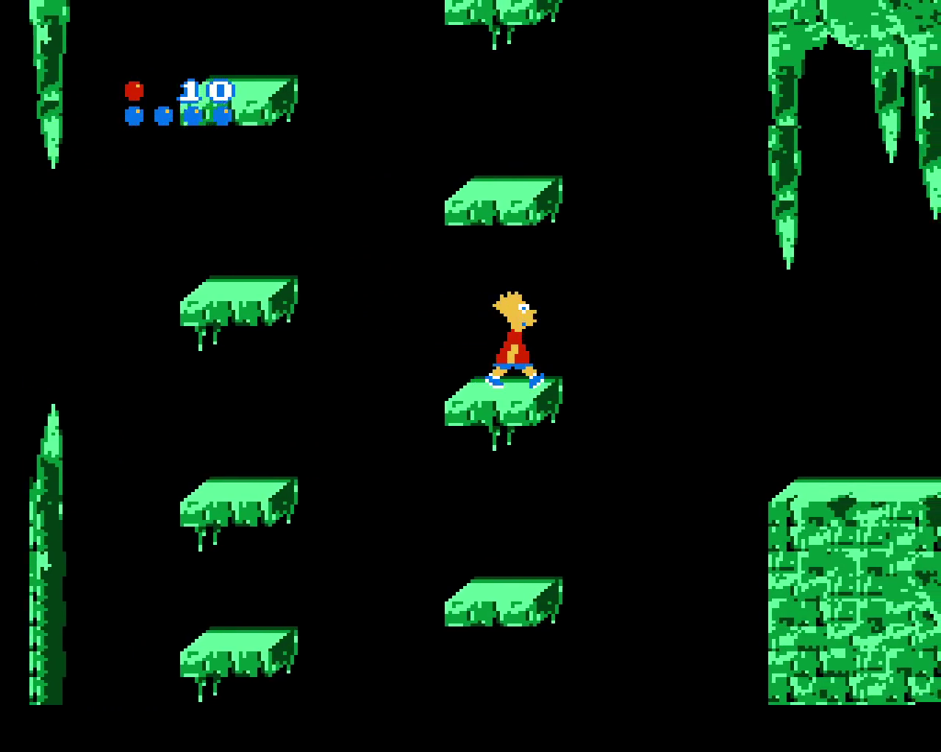
key("x")
key("x")
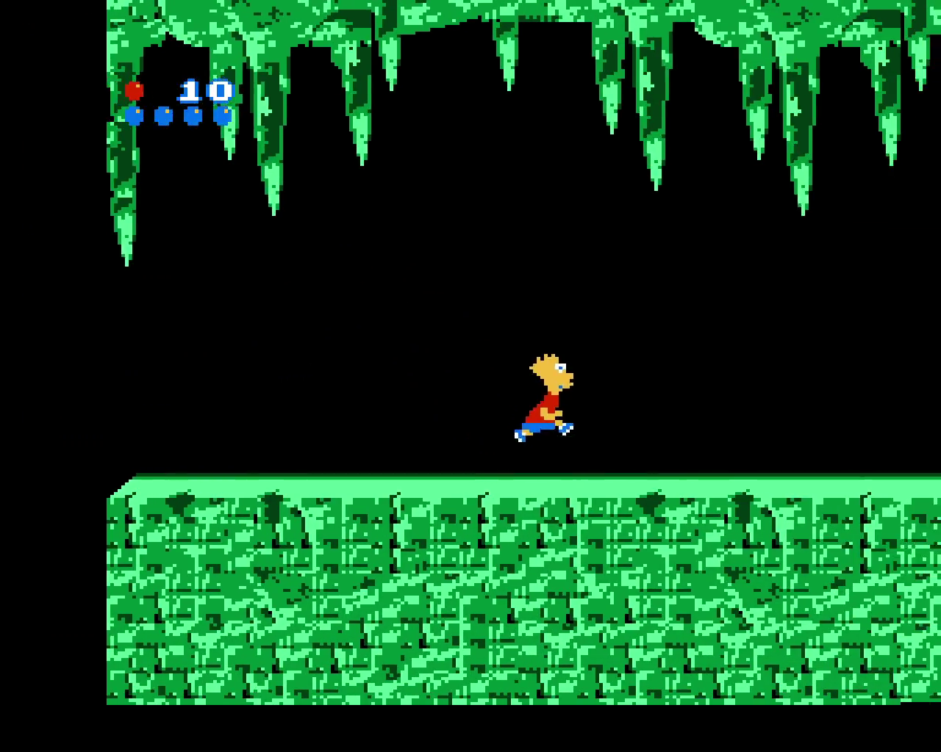
key("x")
- Run Bart right along the ground and hop up through the floating platform columns
key("x")
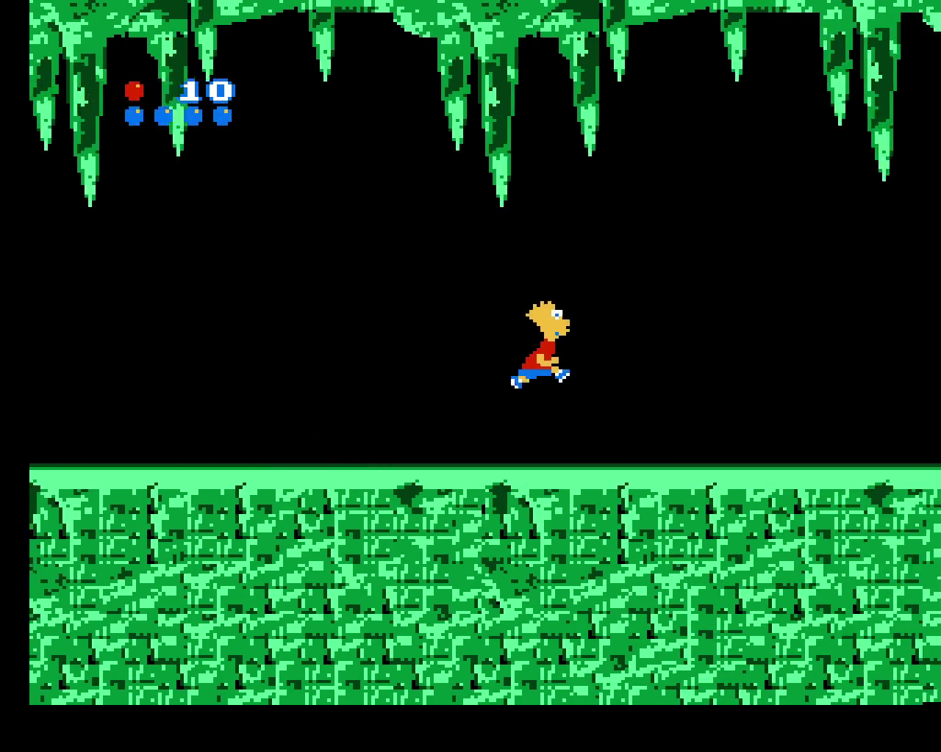
key("x")
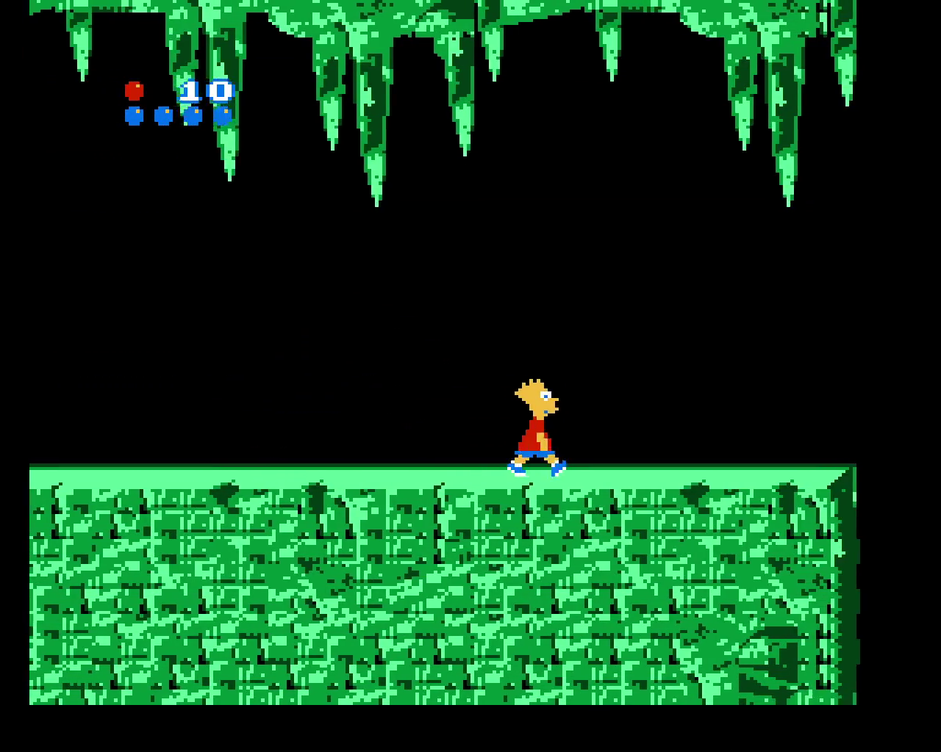
key("x")
key("x")
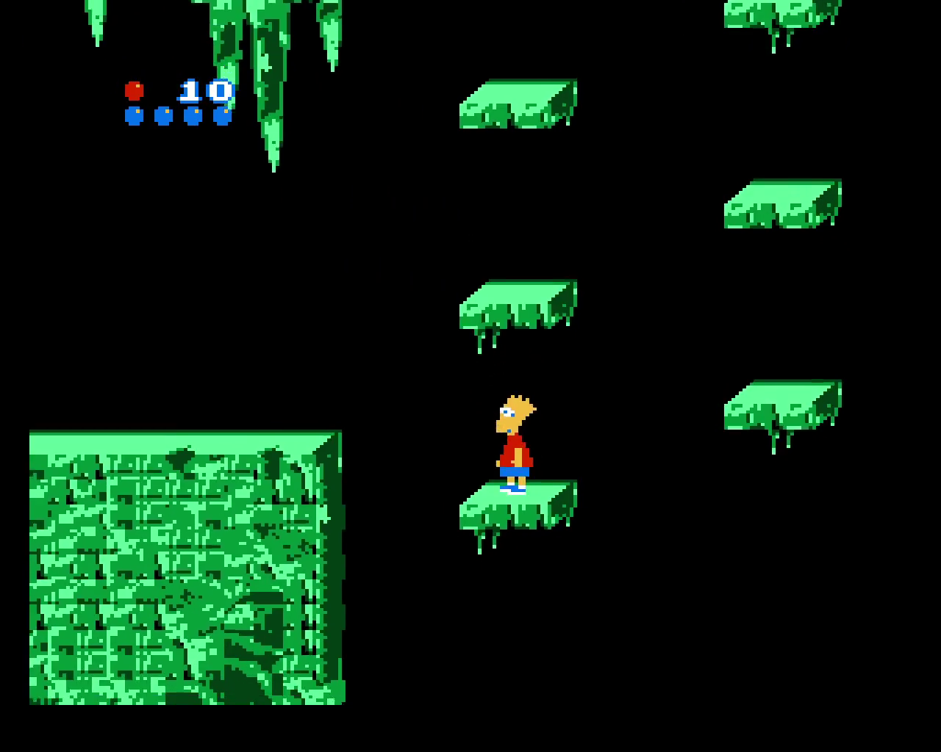
key("x")
key("x")
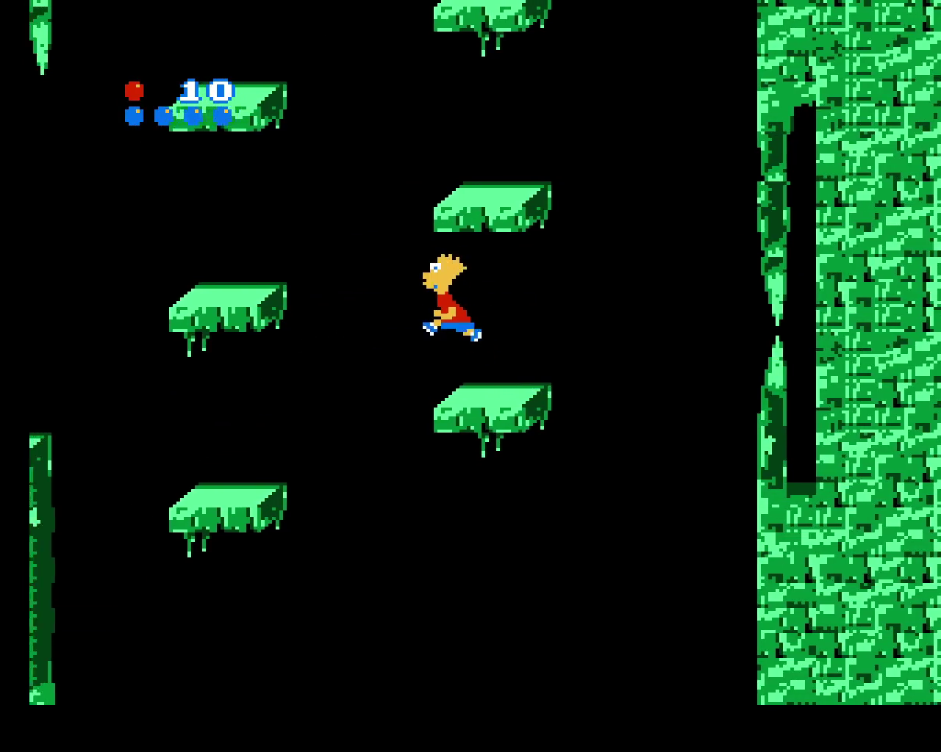
key("x")
key("x")
key("x")
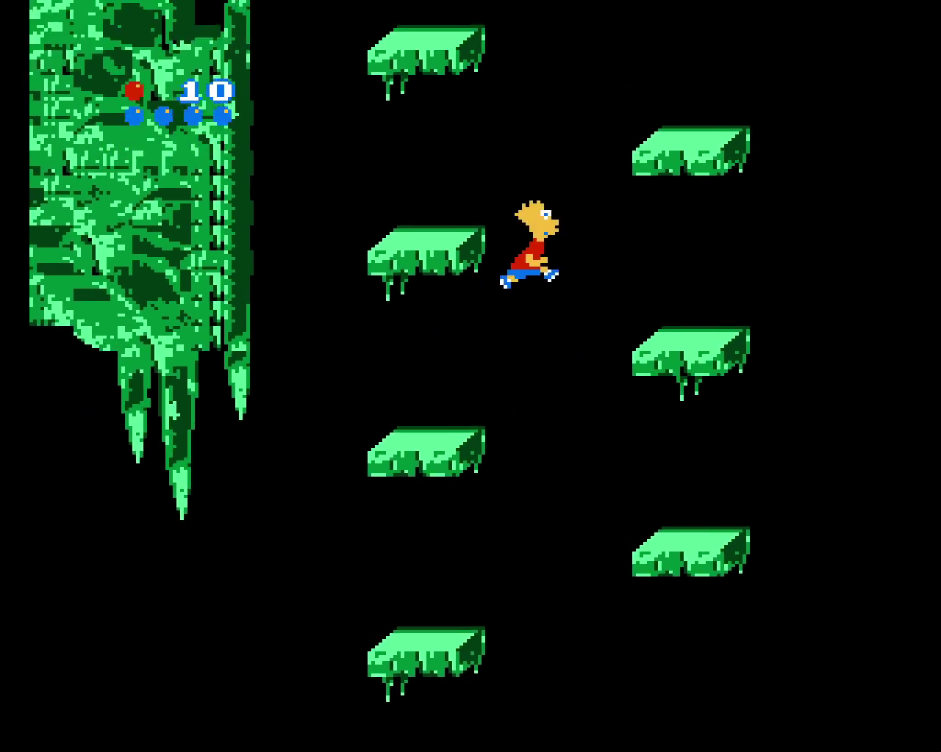
key("x")
key("x")
key("x")
key("x")
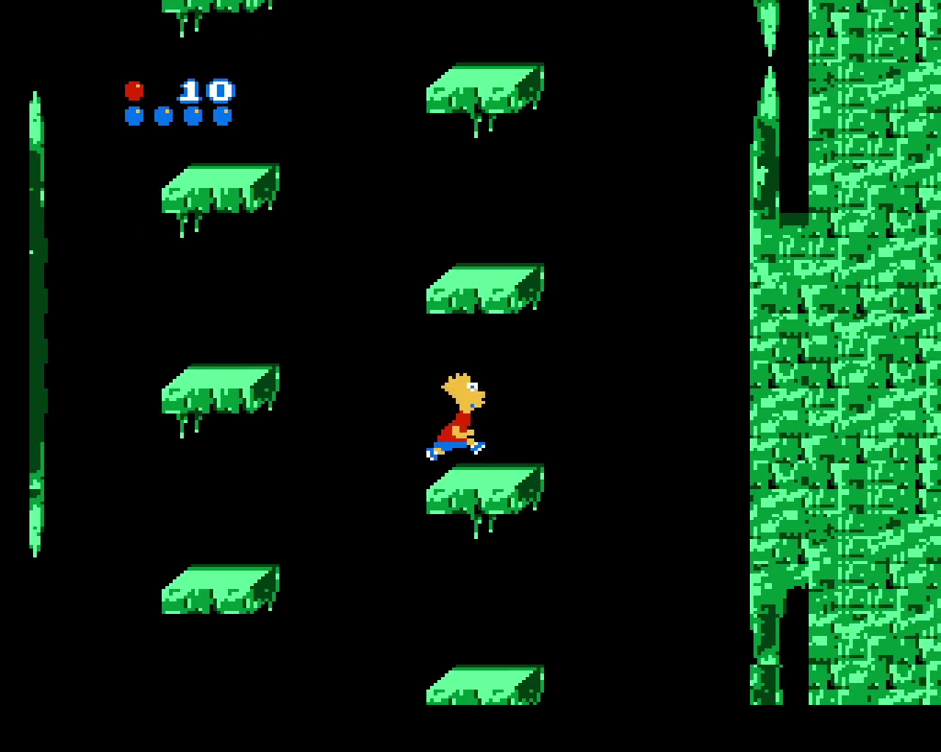
key("x")
key("x")
key("x")
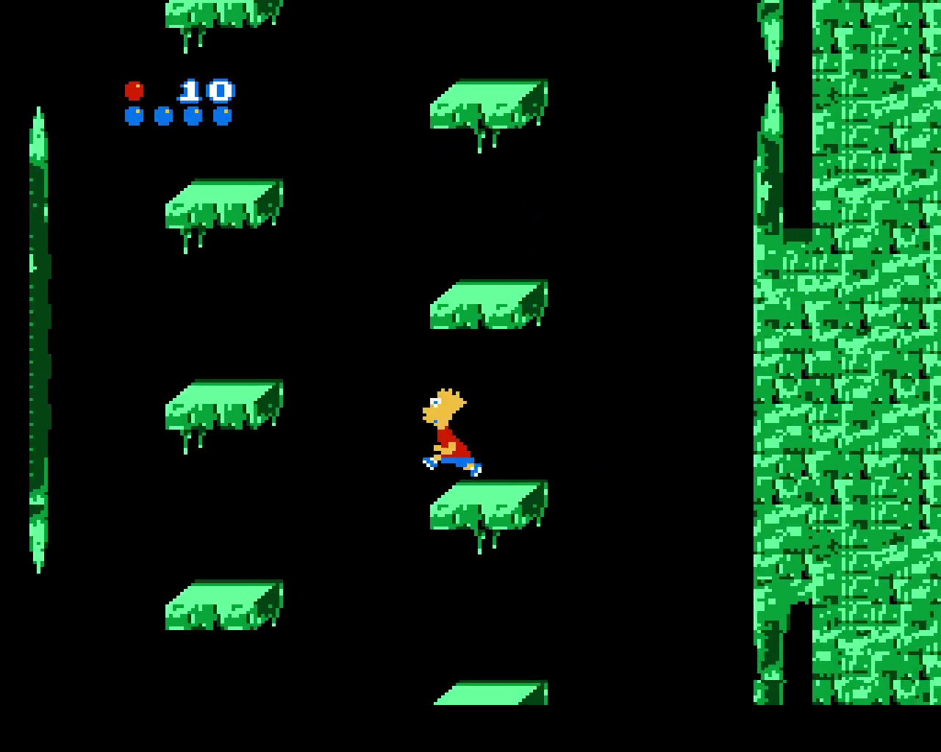
key("x")
key("x")
key("x")
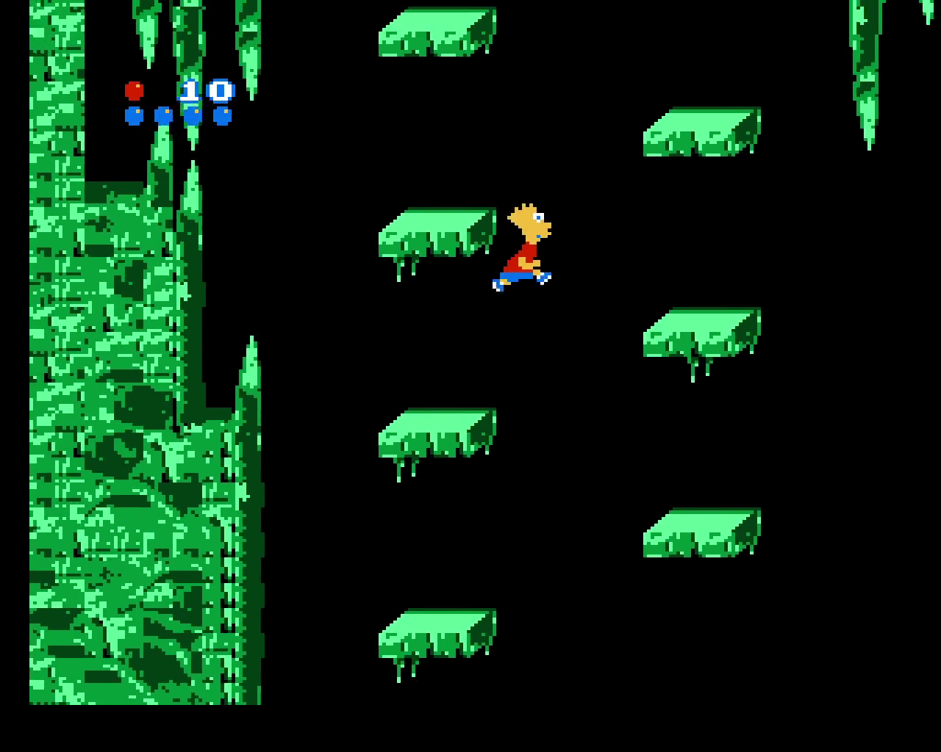
key("x")
key("x")
key("x")
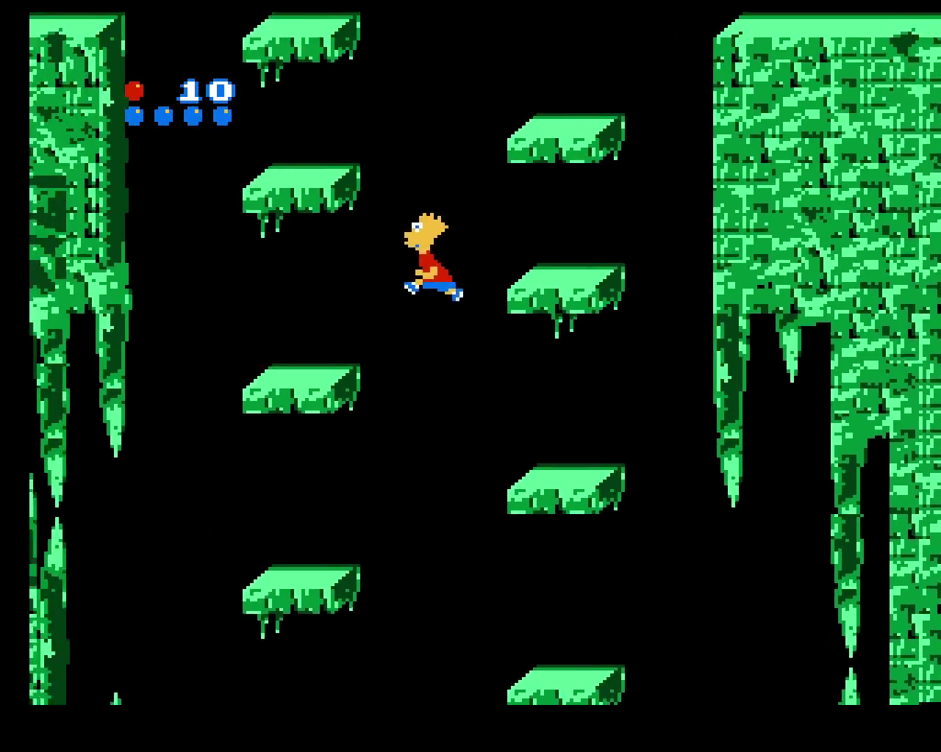
key("x")
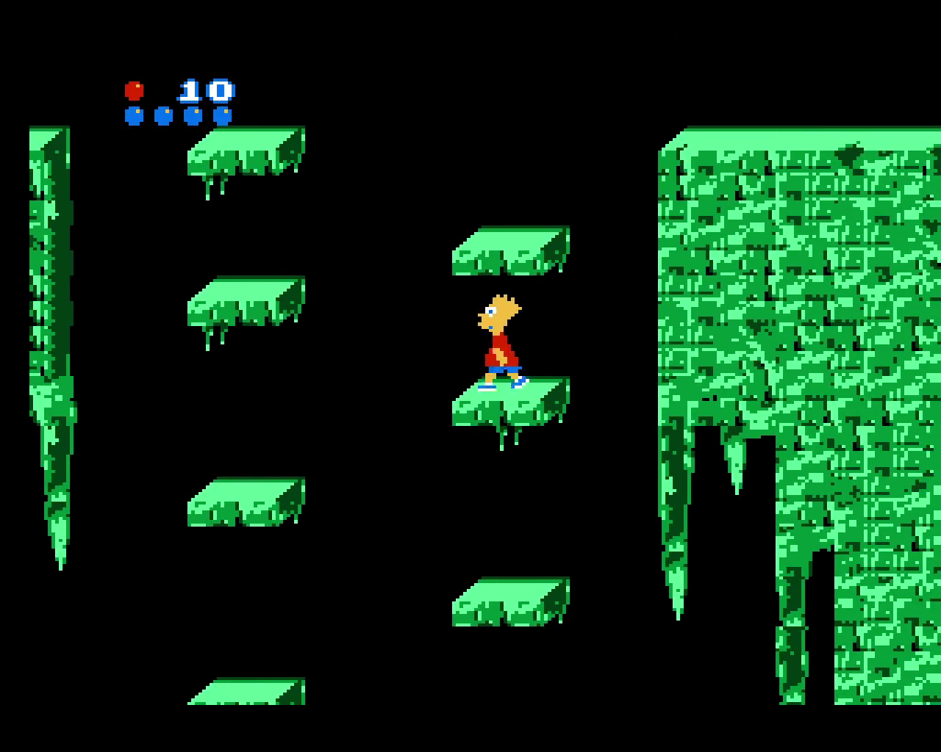
key("x")
key("x")
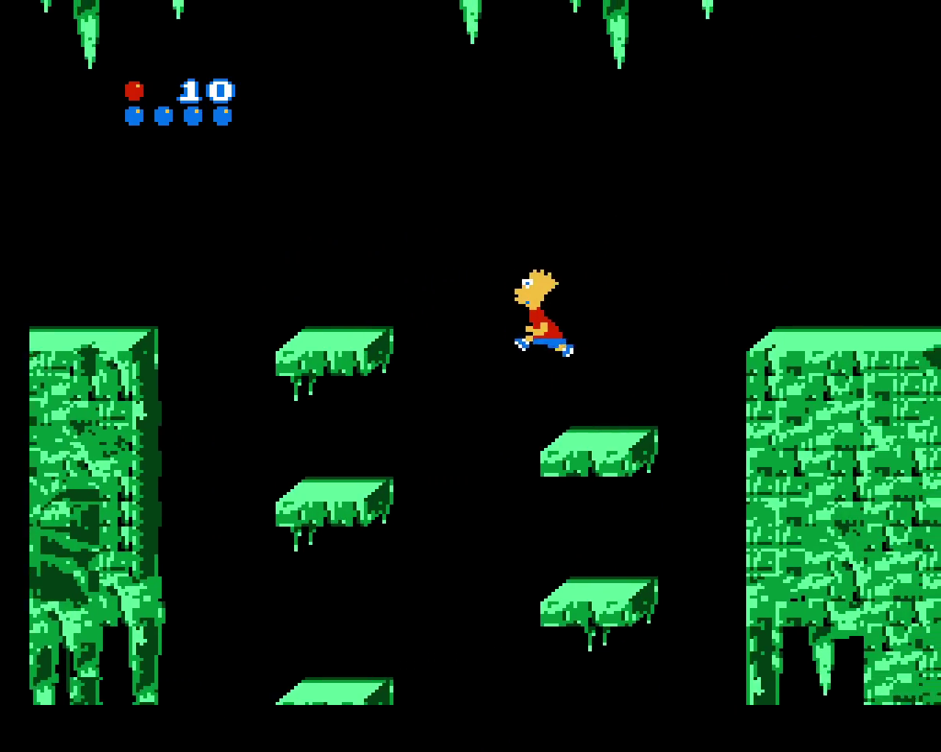
key("x")
- Walk Bart right along the cave floor and jump off the ledge onto a water rock
key("Right")
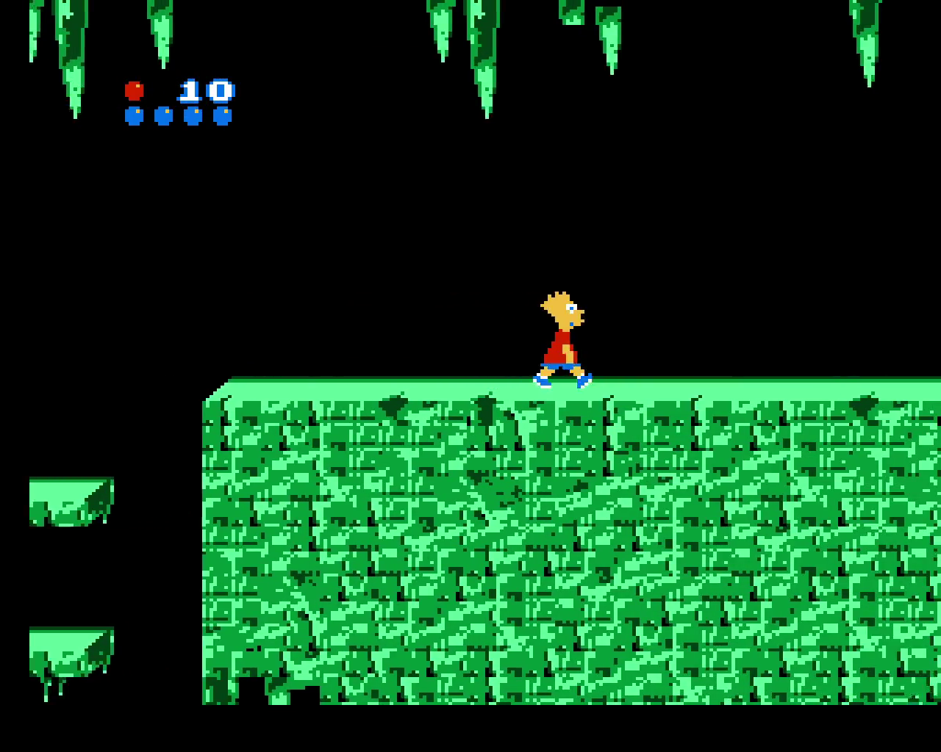
key("Right")
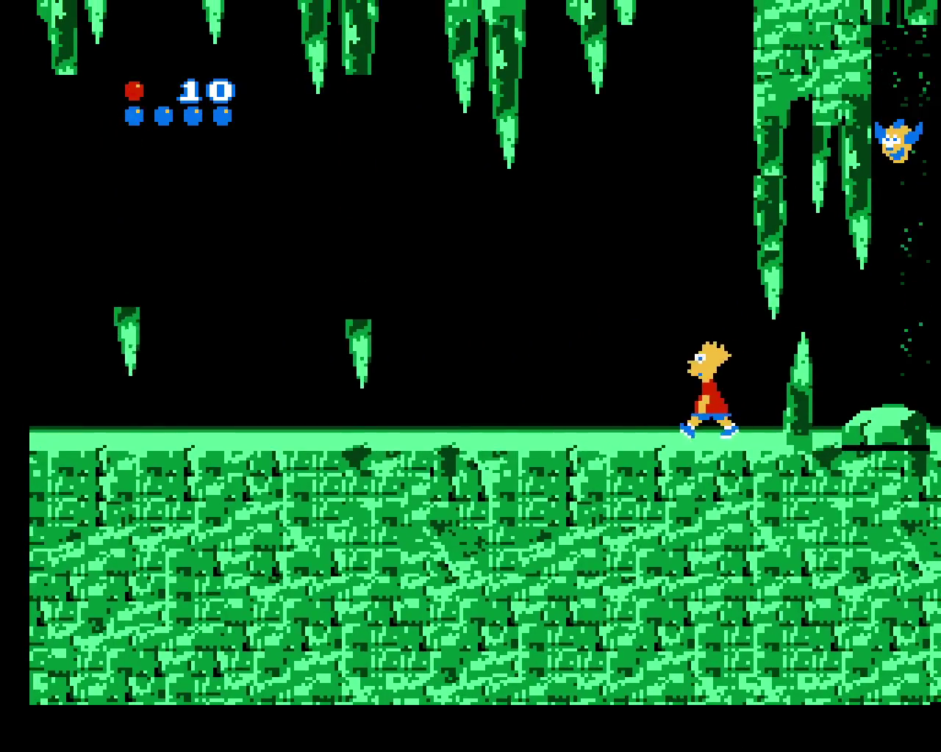
key("Right")
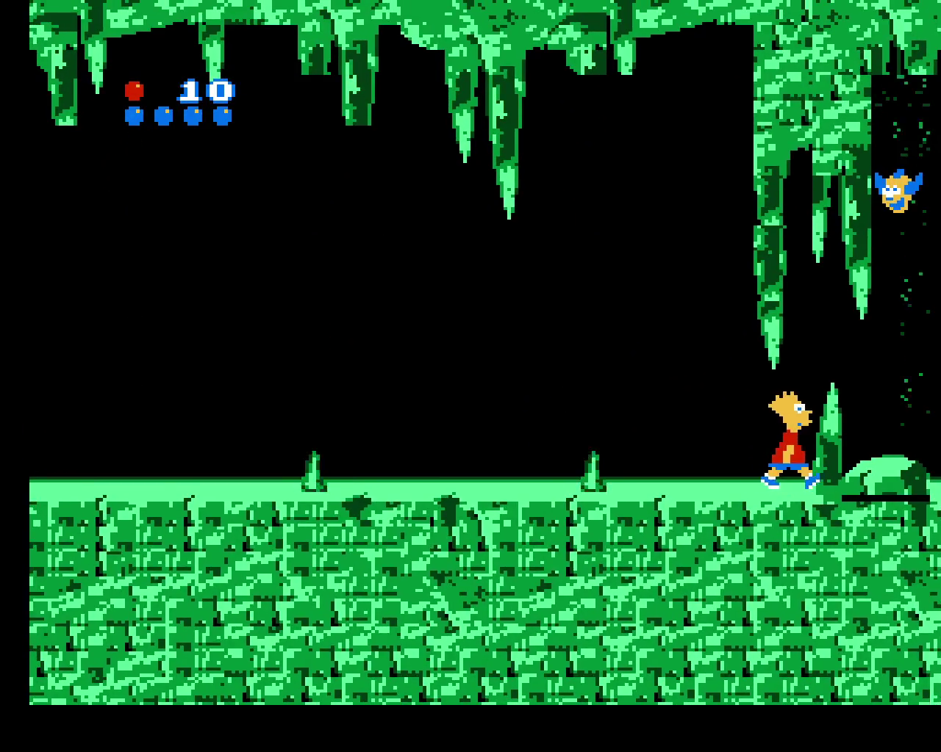
key("Right")
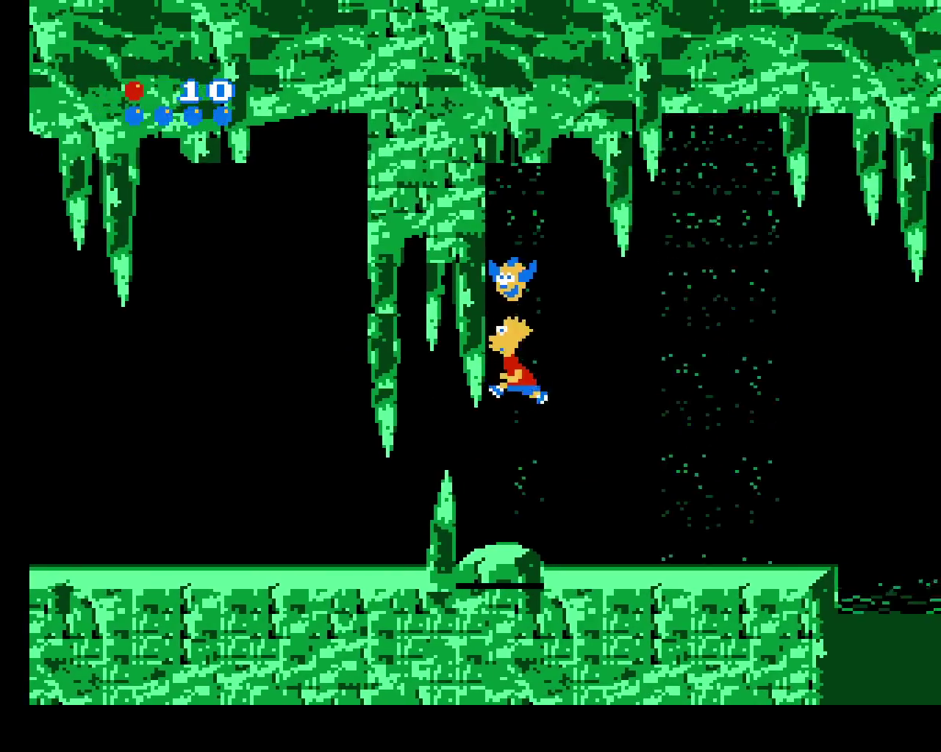
key("Right")
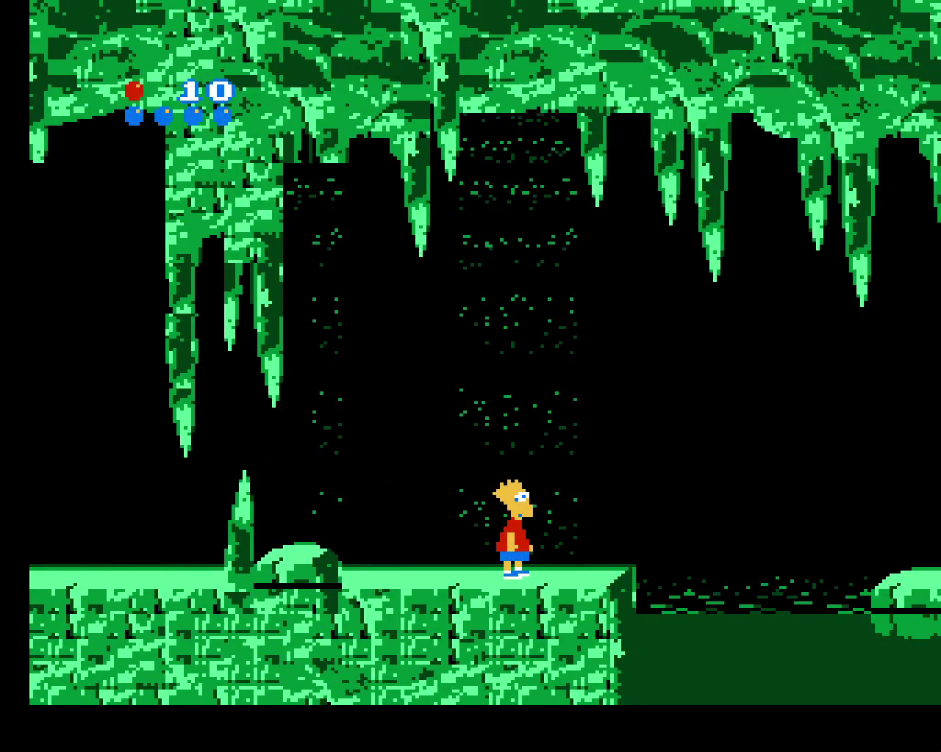
key("Left")
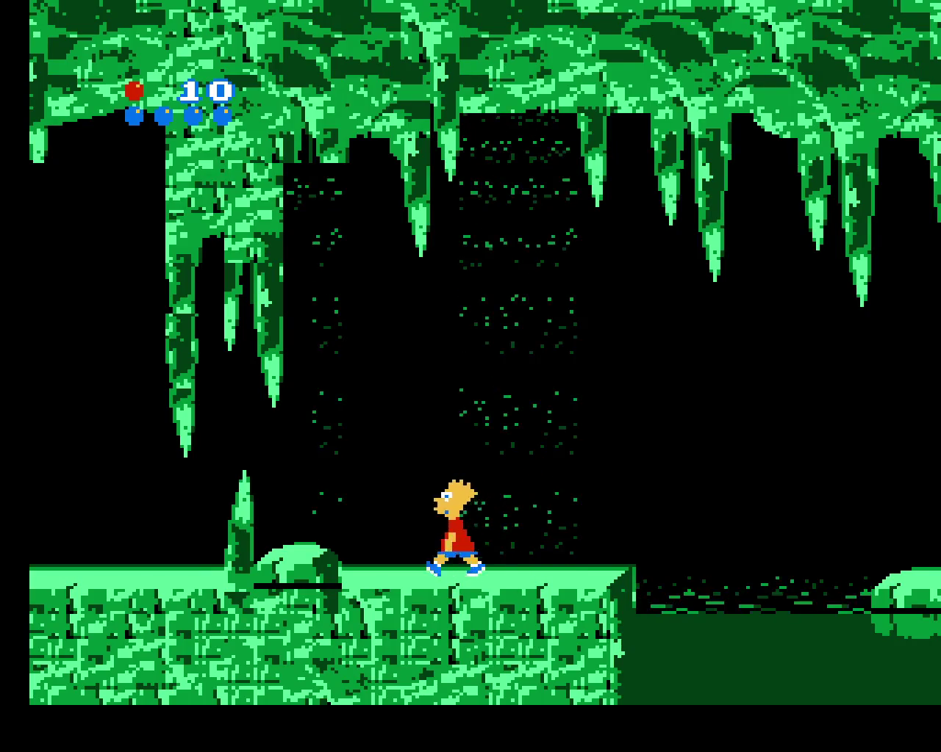
key("z")
key("Right")
key("z")
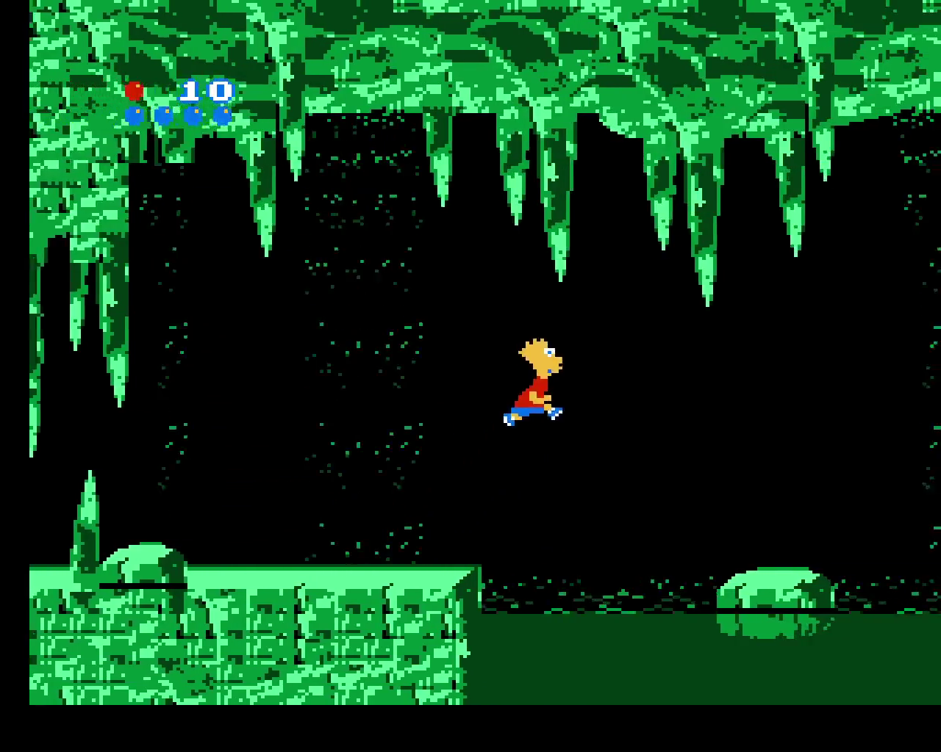
- Hop Bart across water rocks and floating platforms until he sinks and the screen goes black
key("Left")
key("z")
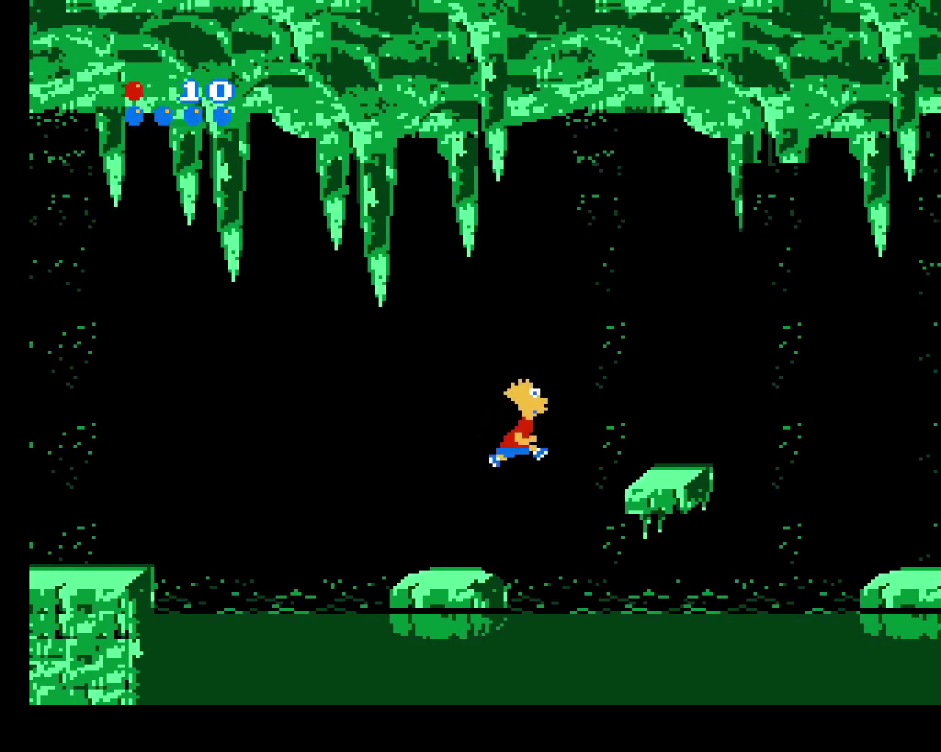
key("z")
key("Right")
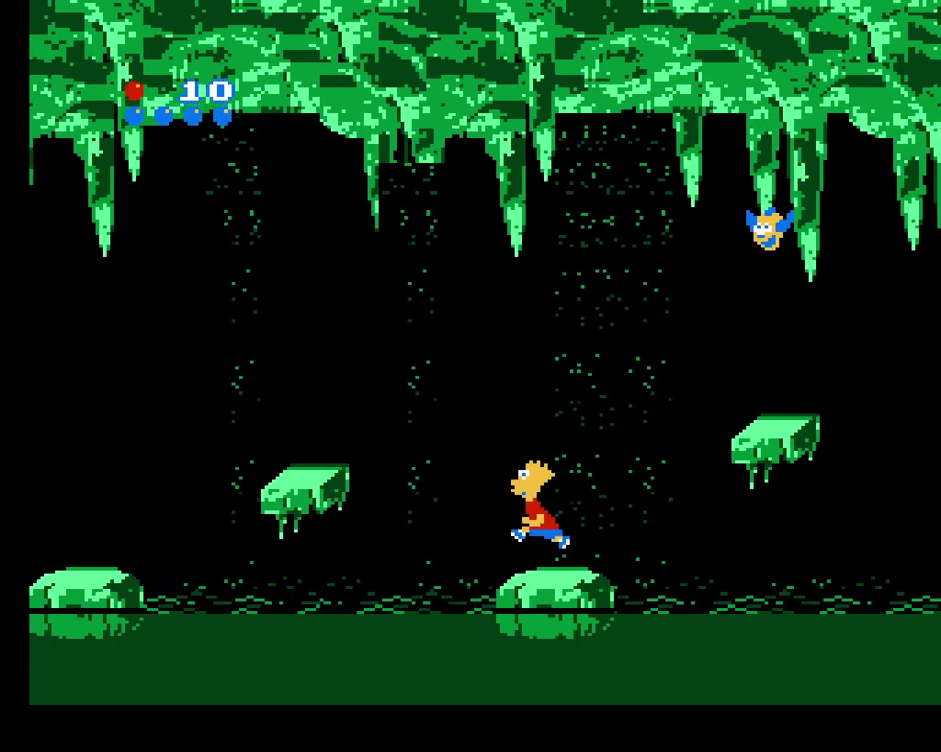
key("z")
key("Right")
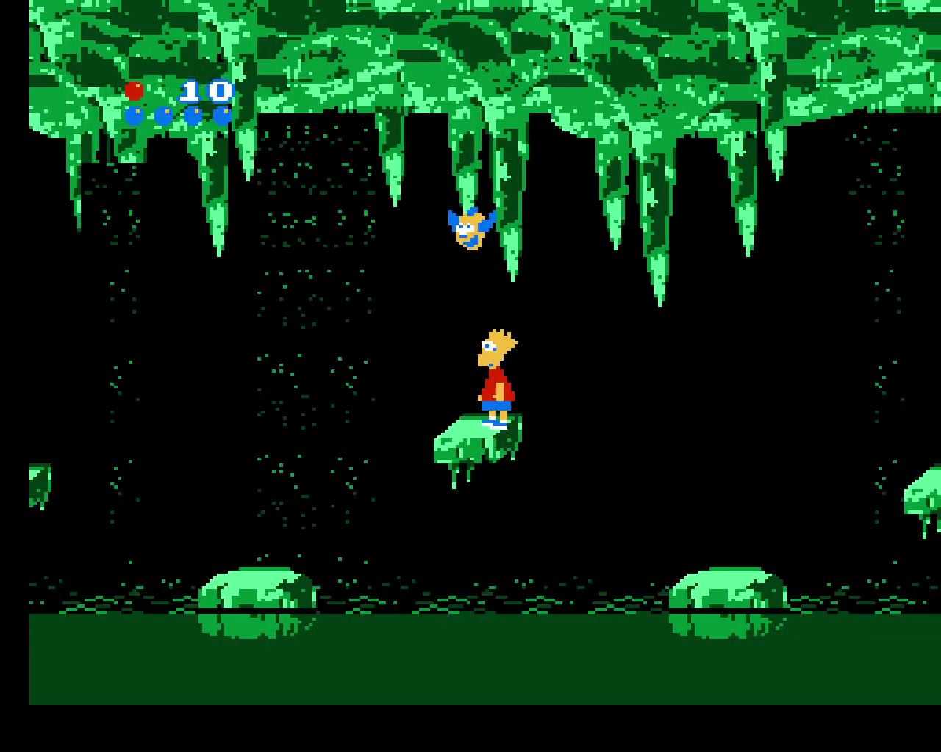
key("z")
key("z")
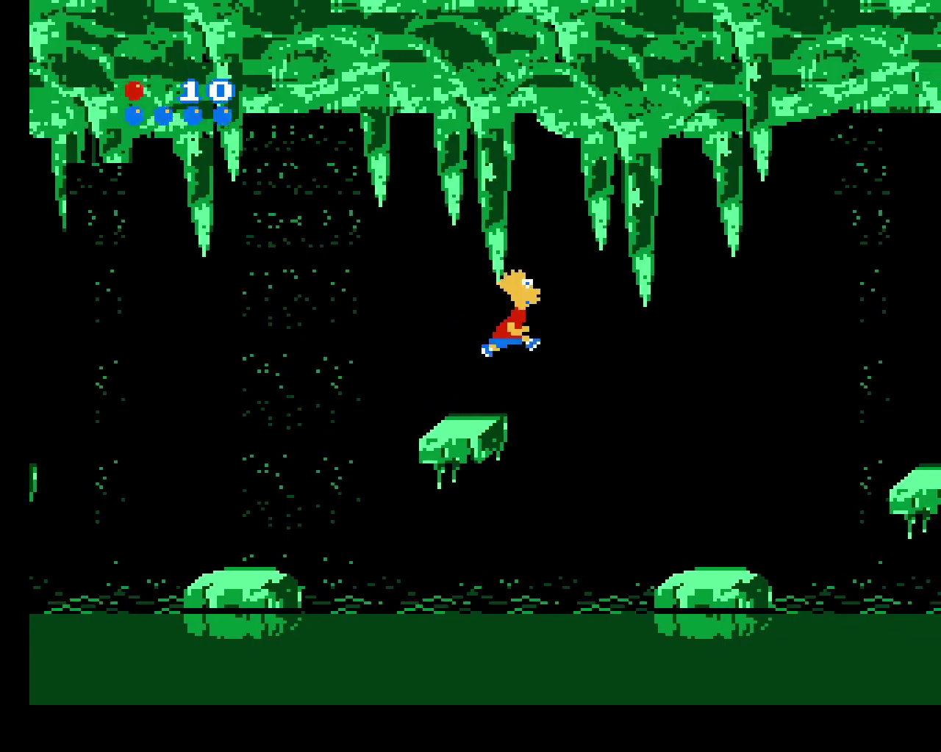
key("z")
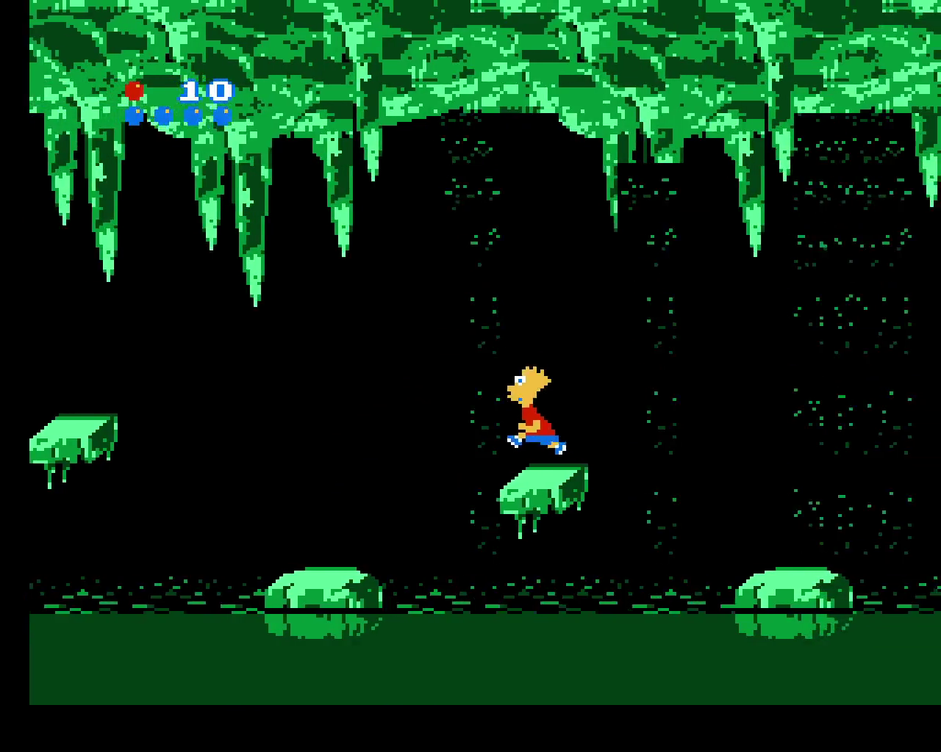
key("z")
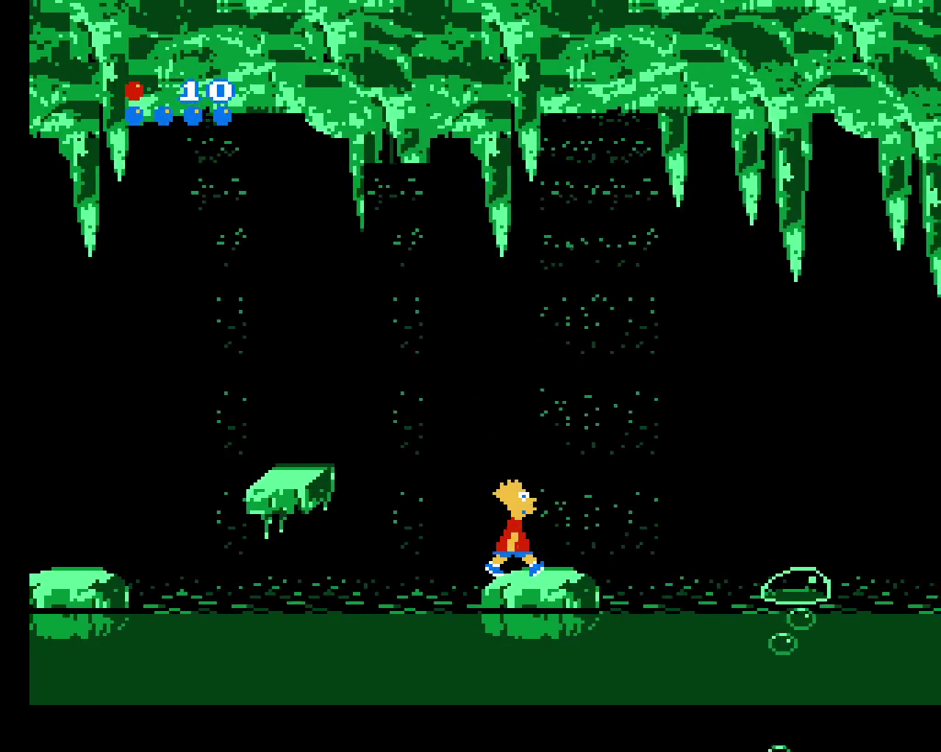
key("z")
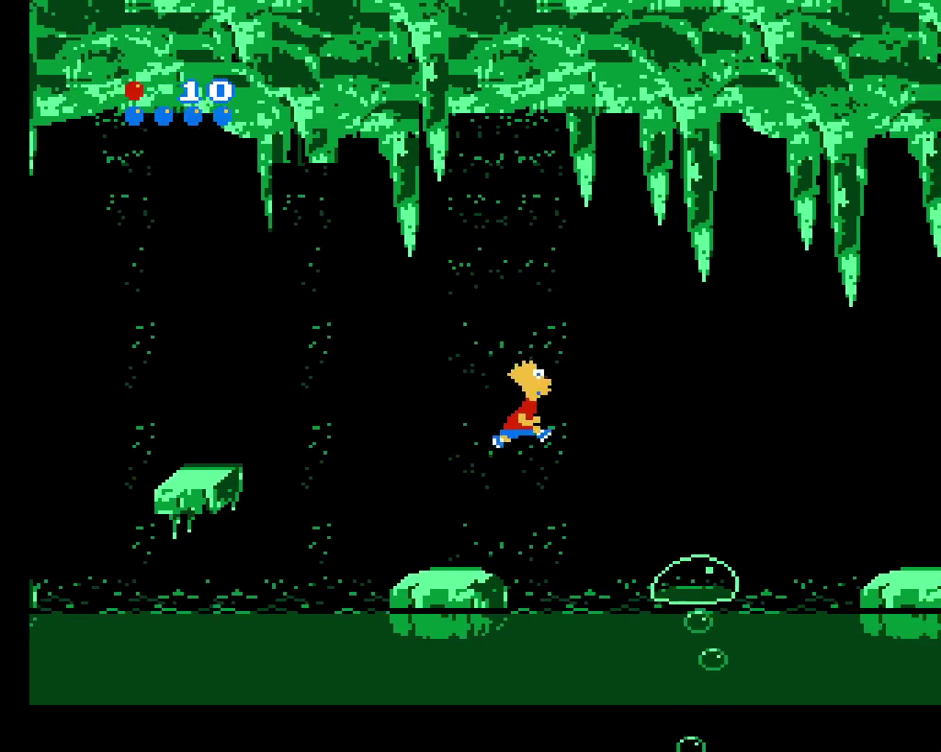
key("z")
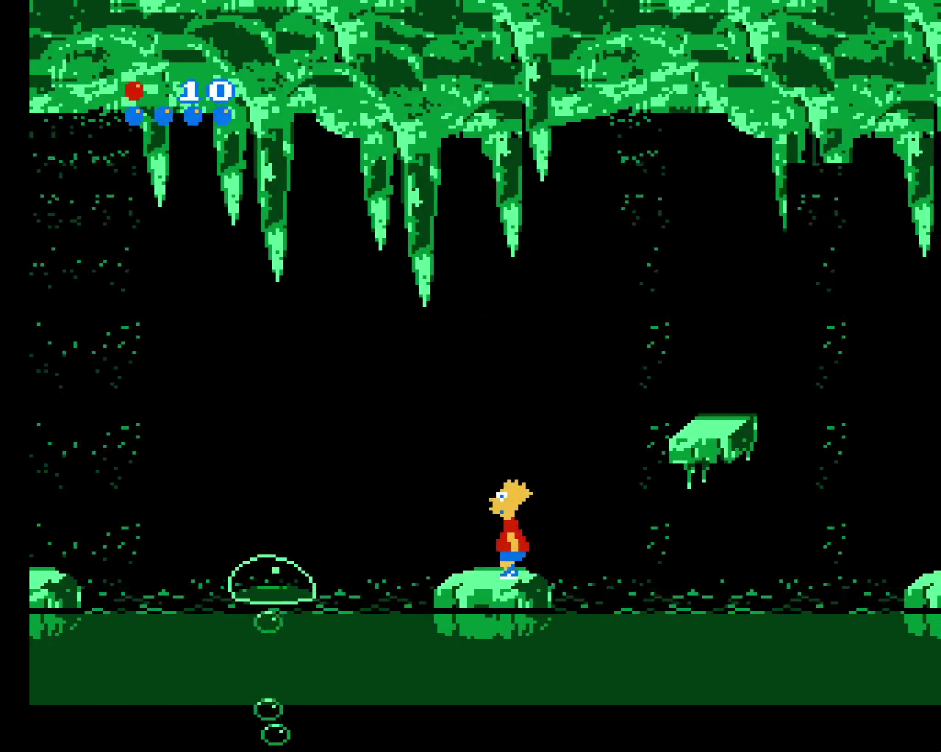
key("Left")
key("z")
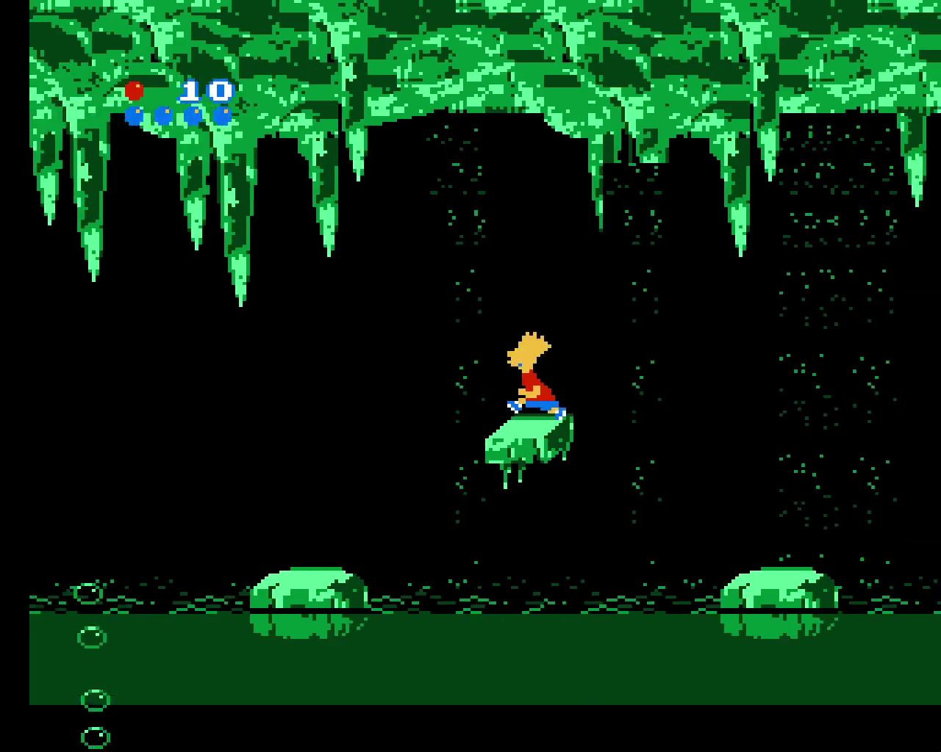
key("z")
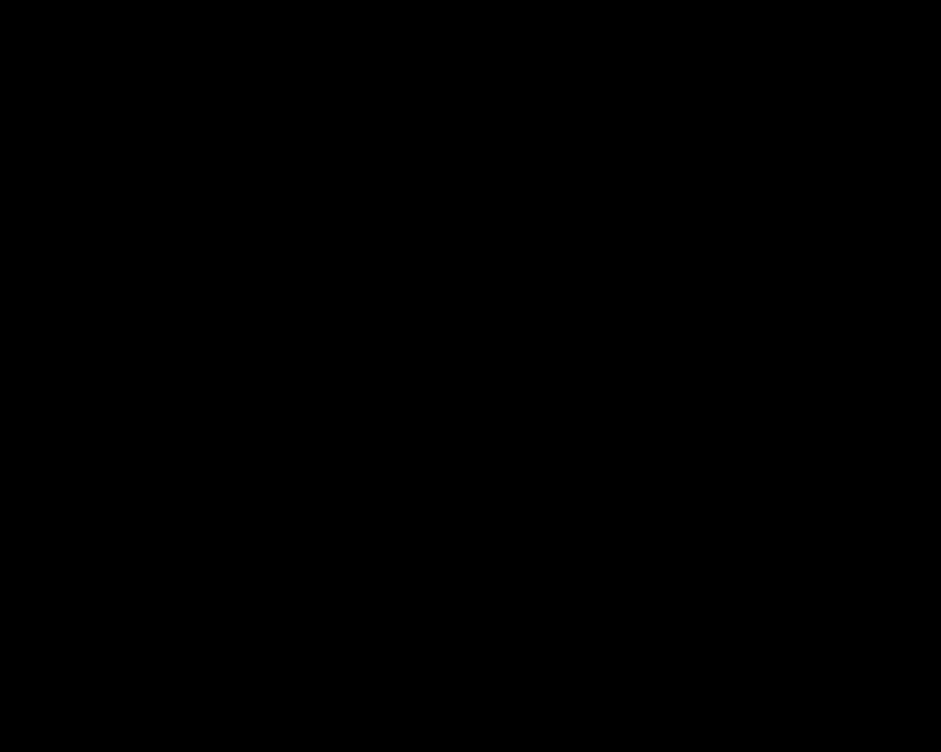
- After respawning, jump Bart between the water rocks and the first floating platform
key("Right")
key("z")
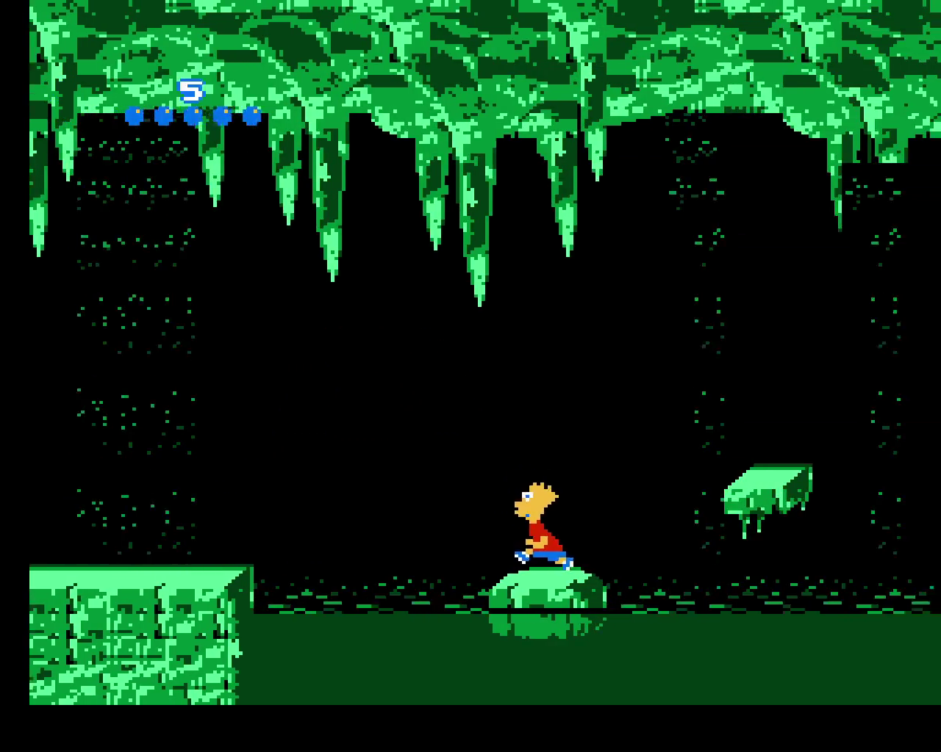
key("z")
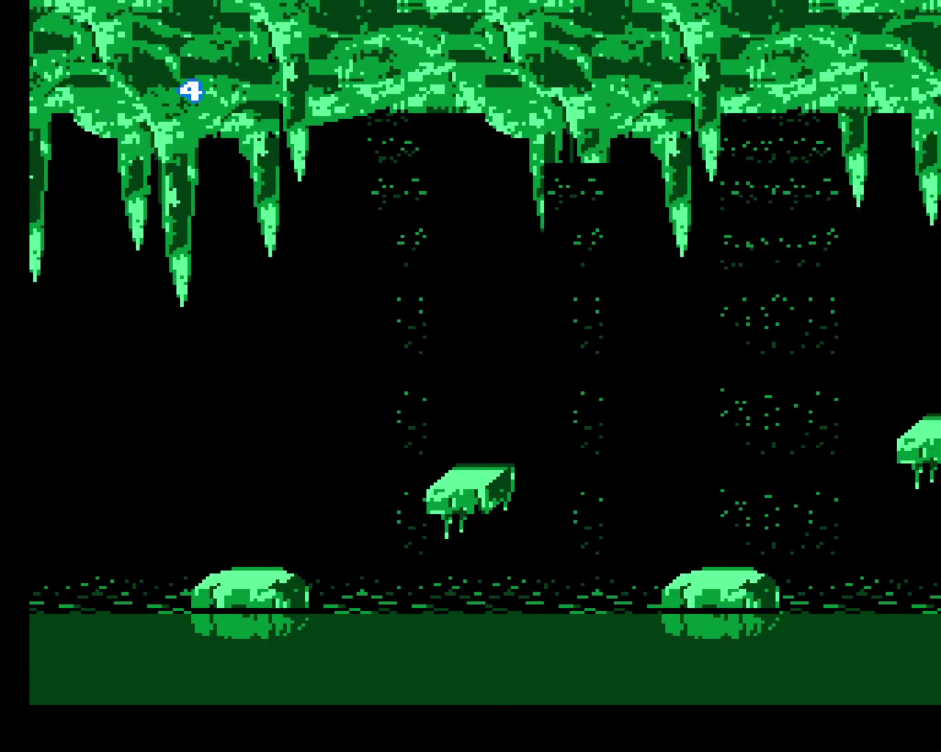
key("Right")
key("z")
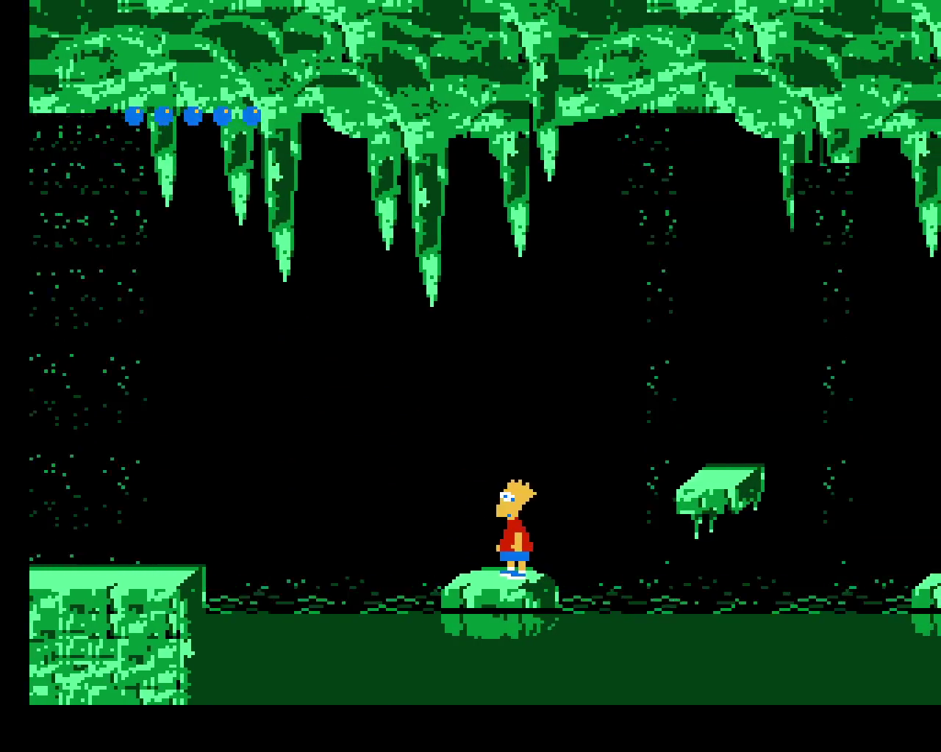
key("z")
key("z")
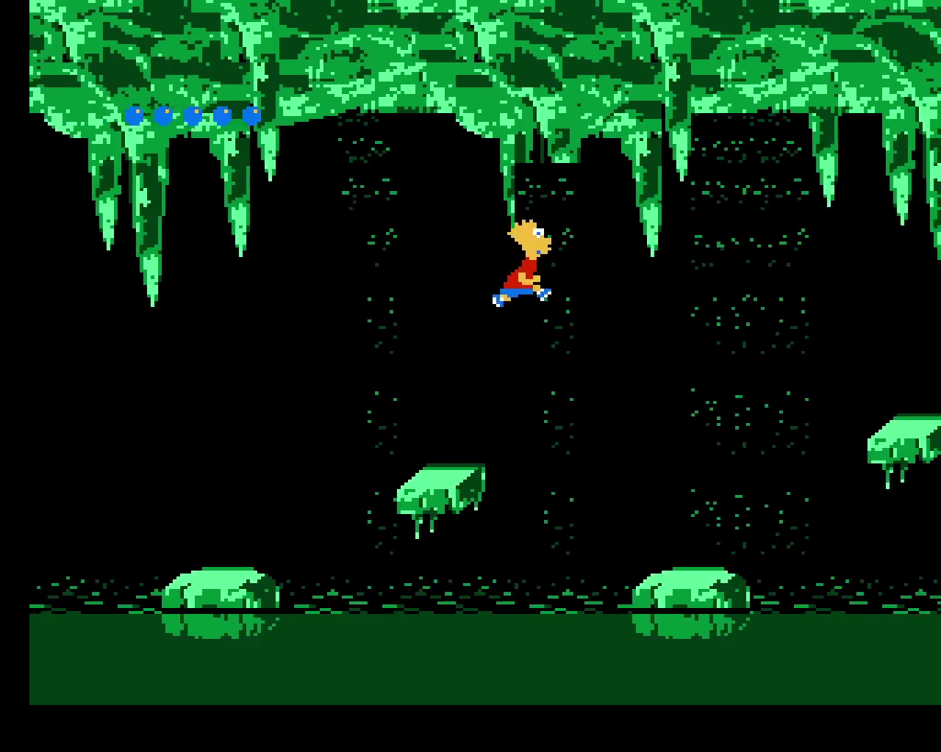
key("z")
key("Left")
key("z")
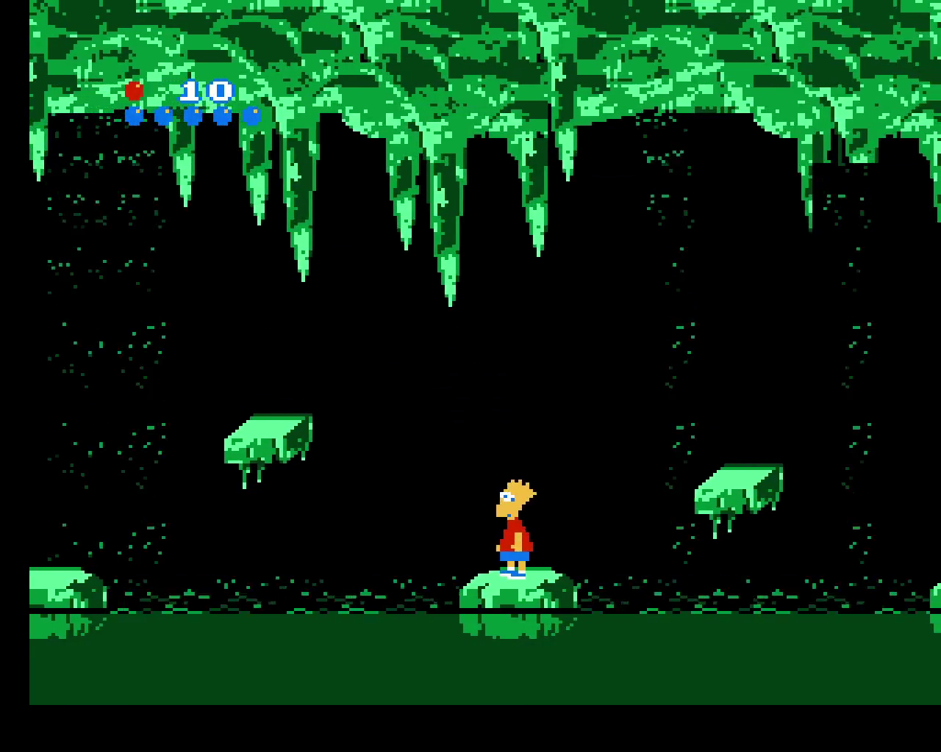
key("z")
- Continue rightward across water rocks and a bubble to the mossy rock
key("Left")
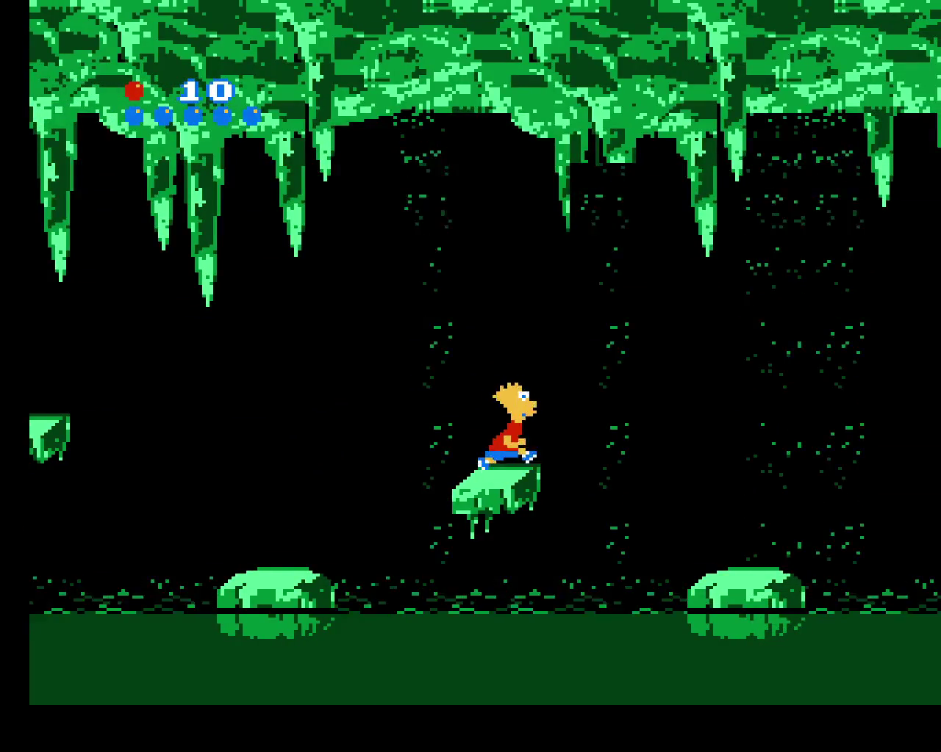
key("z")
key("Right")
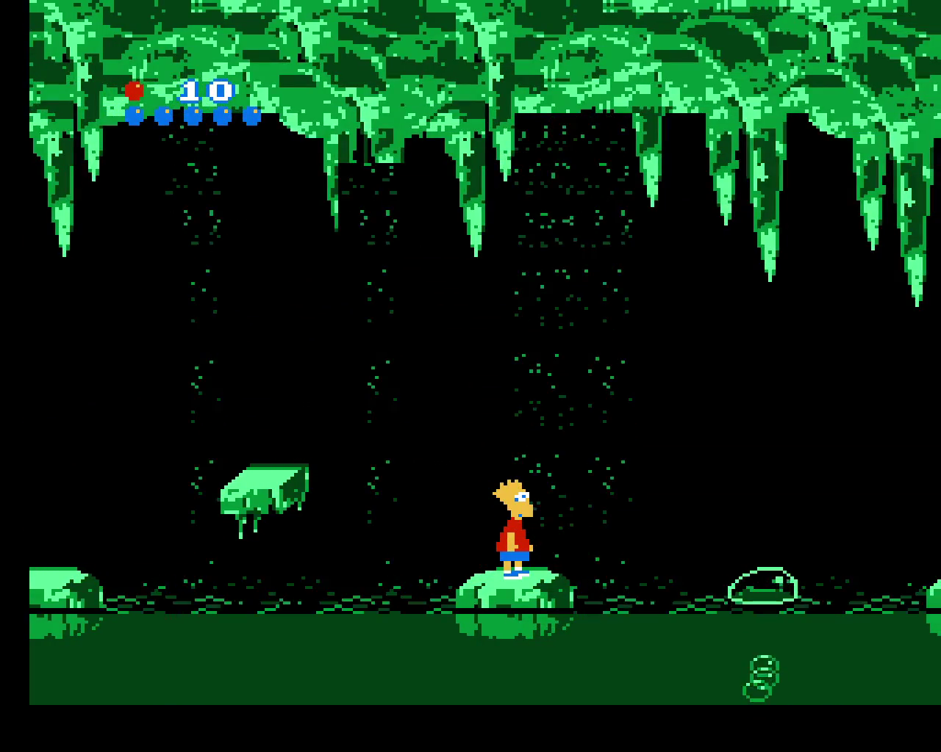
key("z")
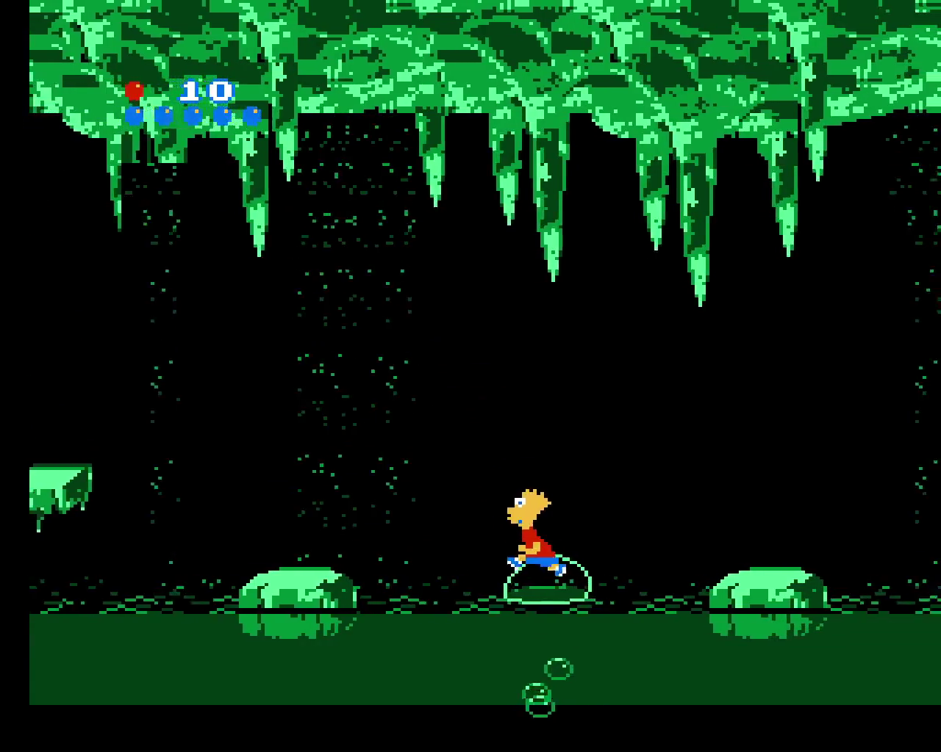
key("z")
key("Right")
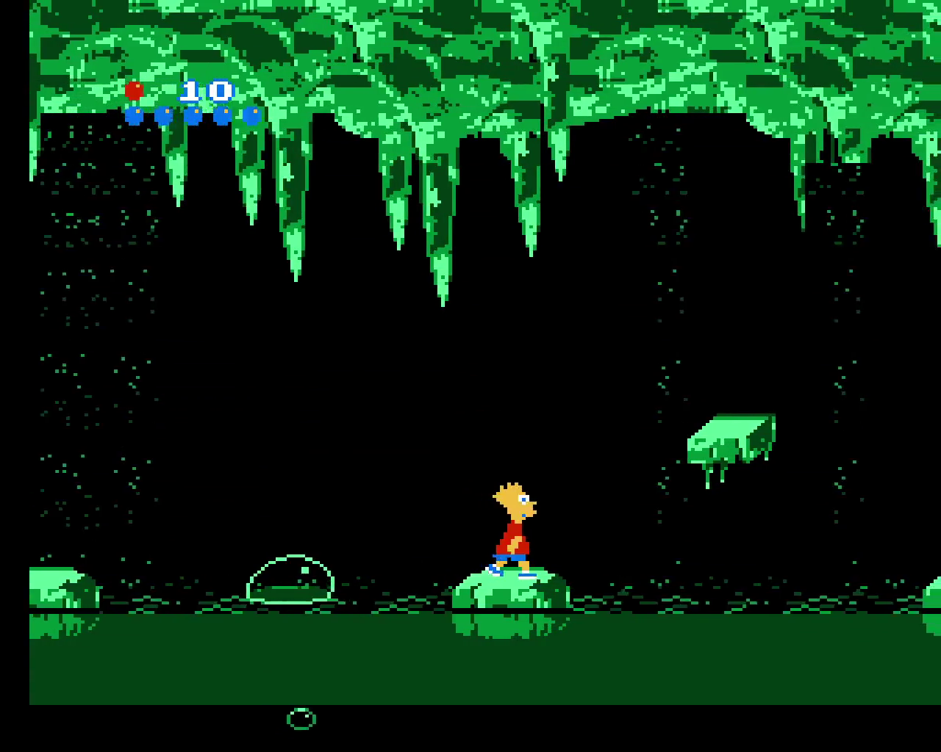
key("z")
key("z")
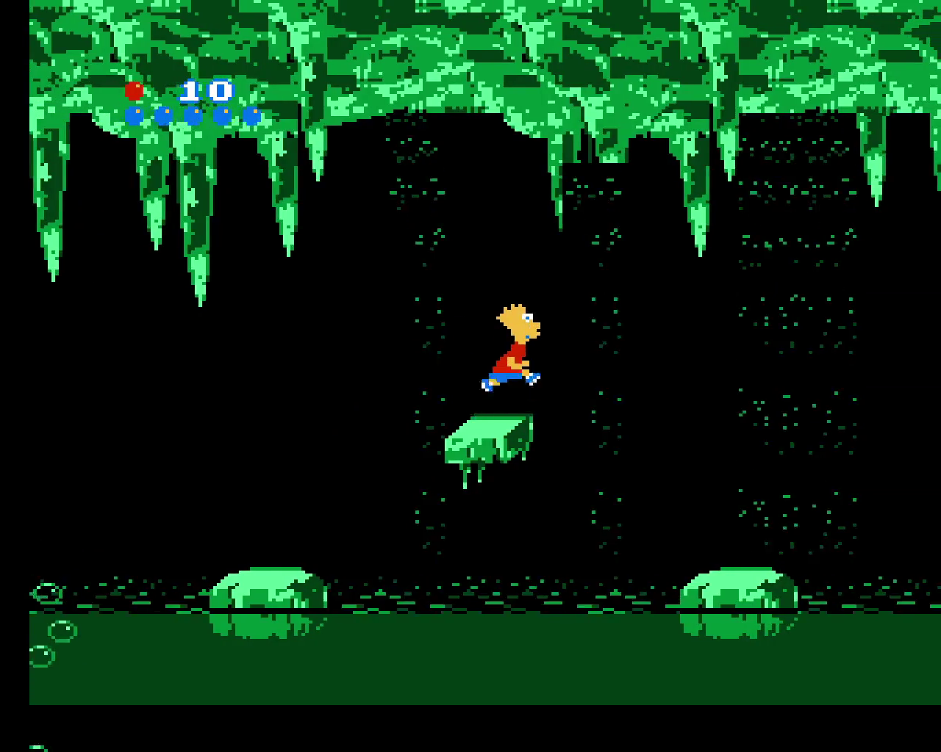
key("Right")
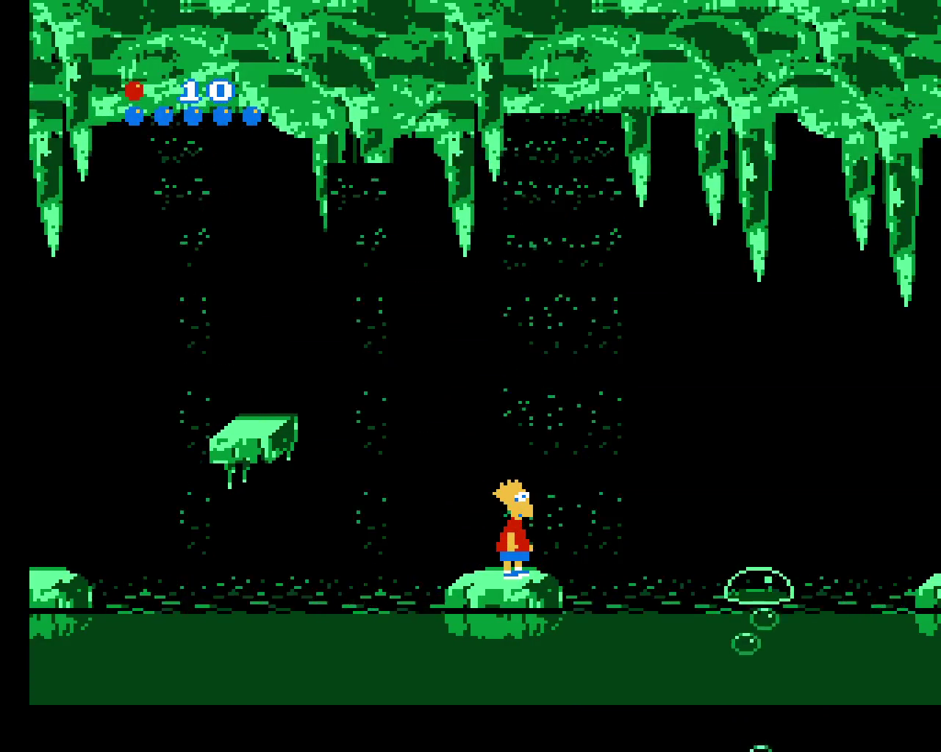
key("Right")
key("z")
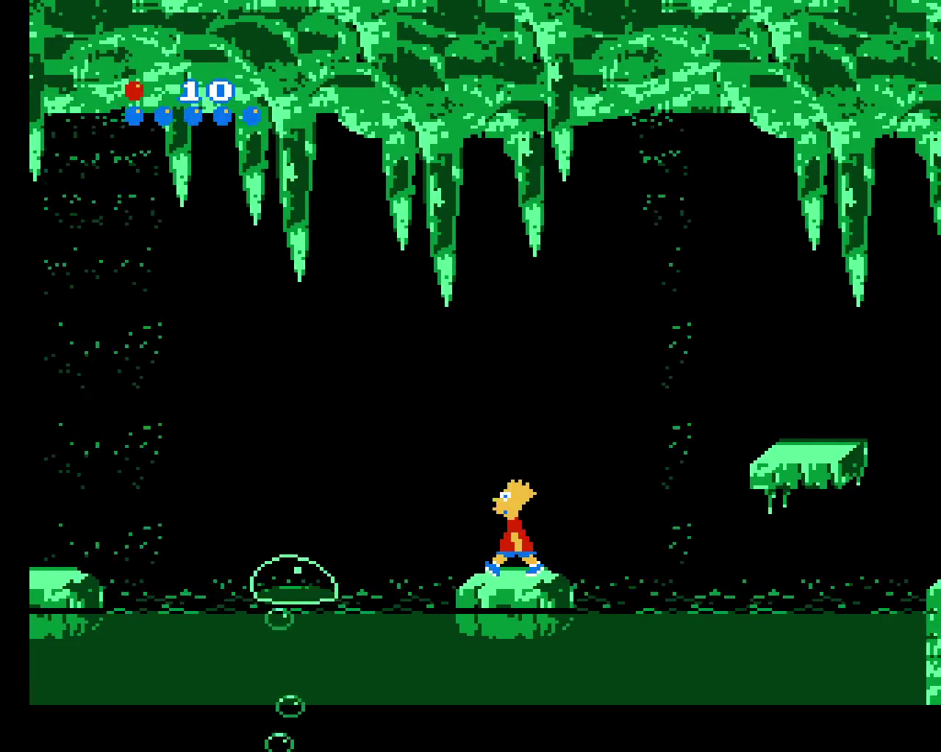
- Cross the last floating platform to the far ledge and exit to the stage map
key("Right")
key("z")
key("Right")
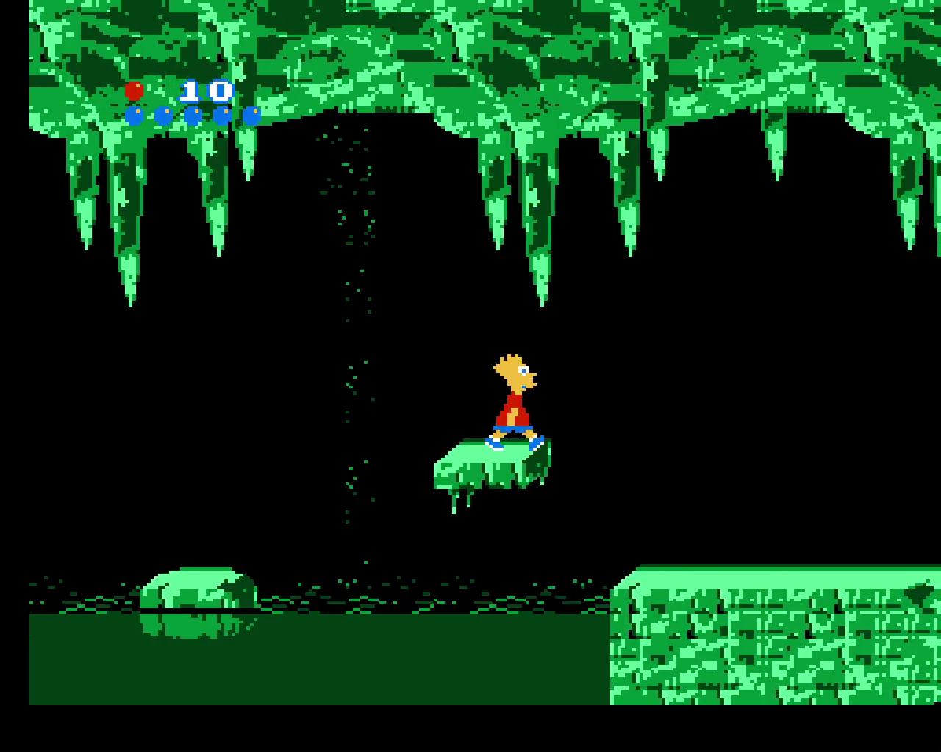
key("z")
key("z")
key("Up")
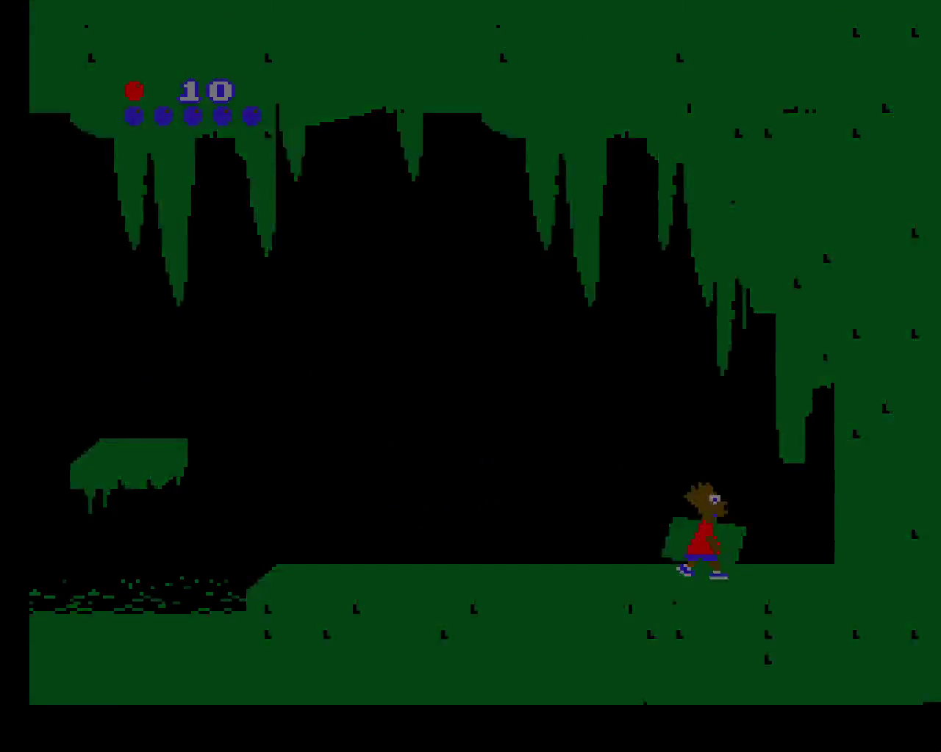
- Select the Frozen River stage on the map and start it
key("Left")
key("Down")
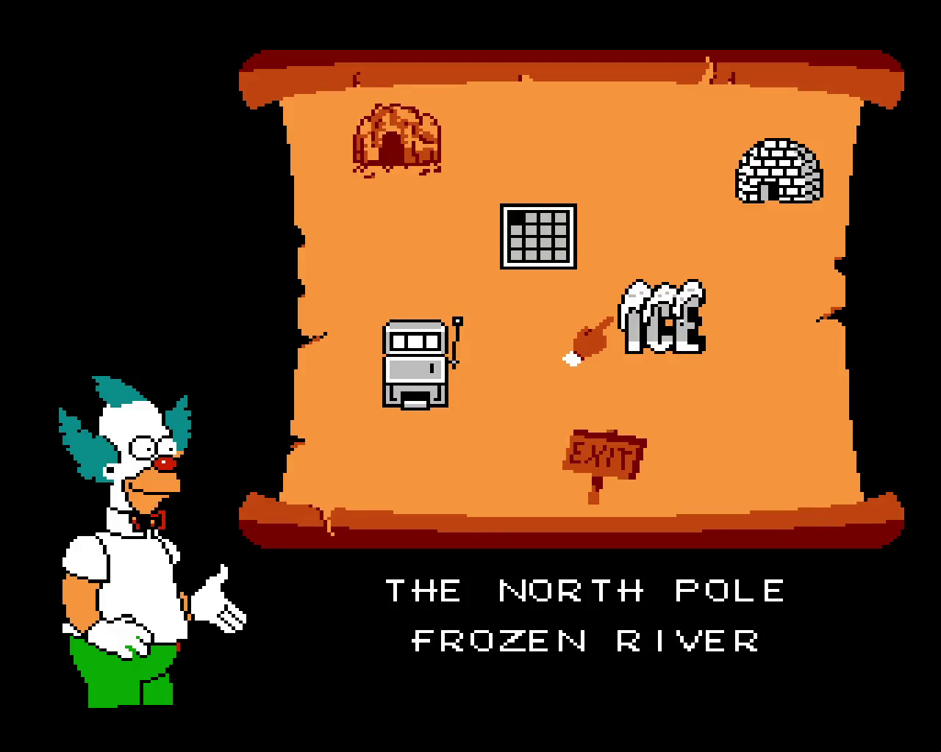
key("z")
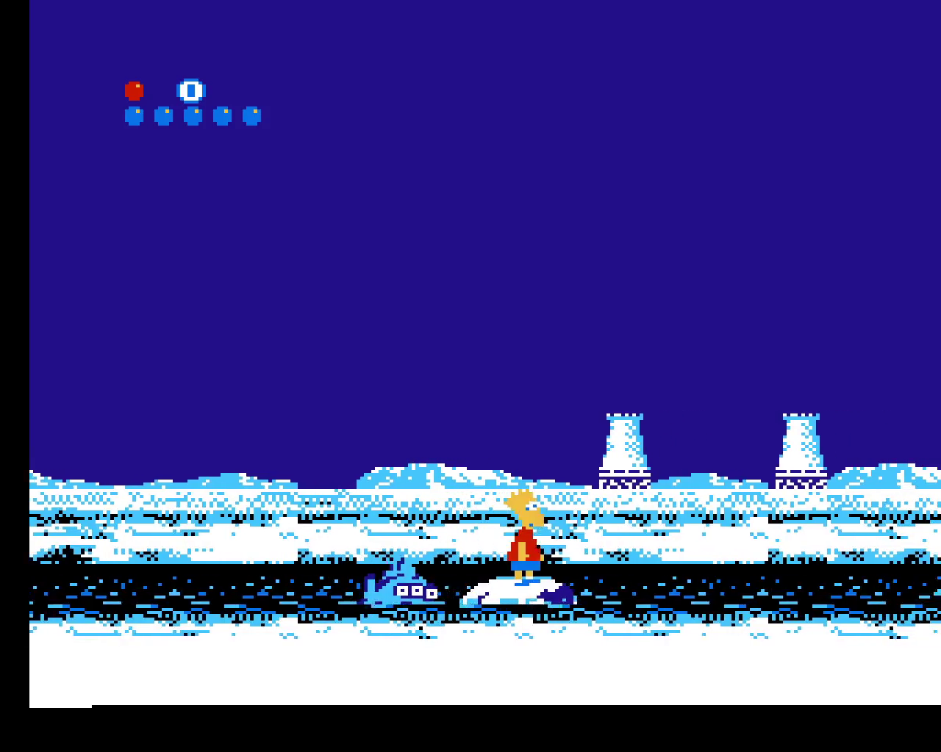
- Jump Bart on the ice floe, dodging the blue fish, between floe and snowbank
key("z")
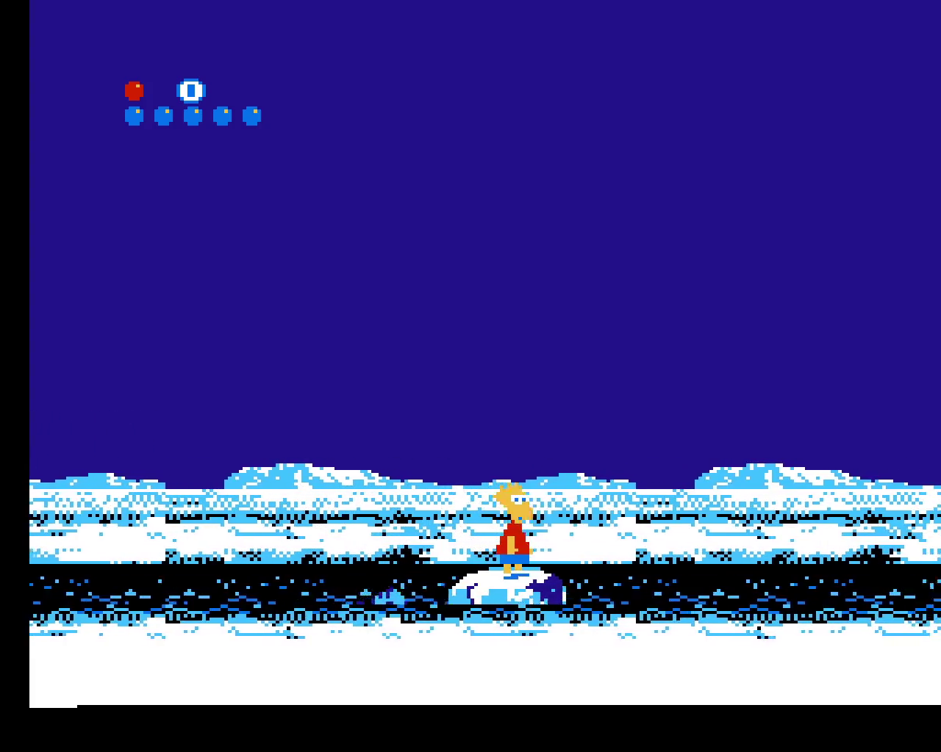
key("z")
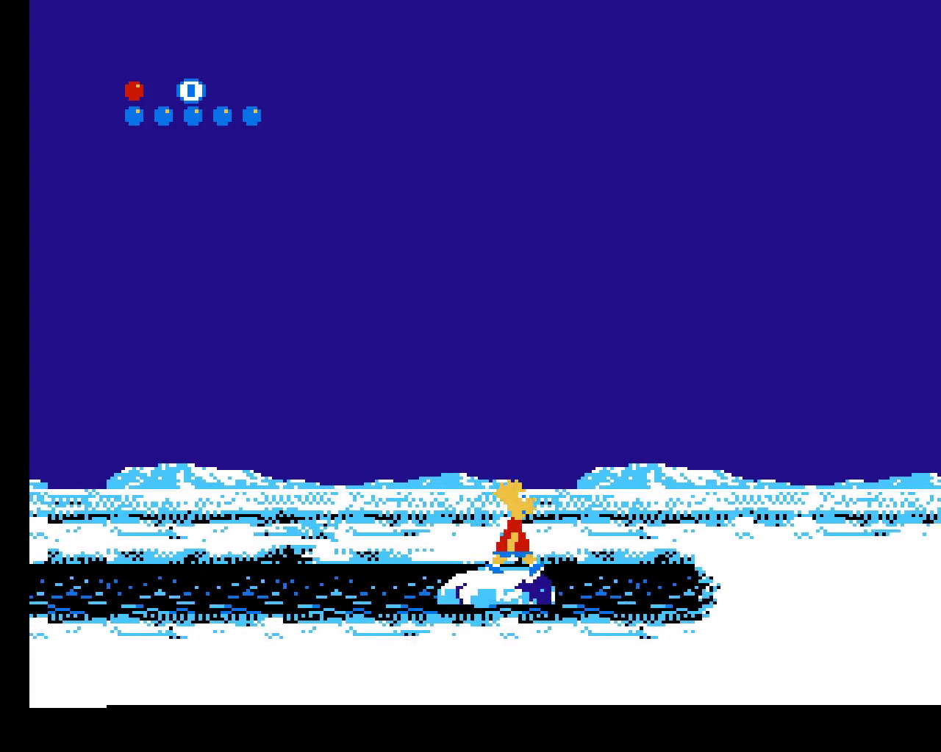
key("z")
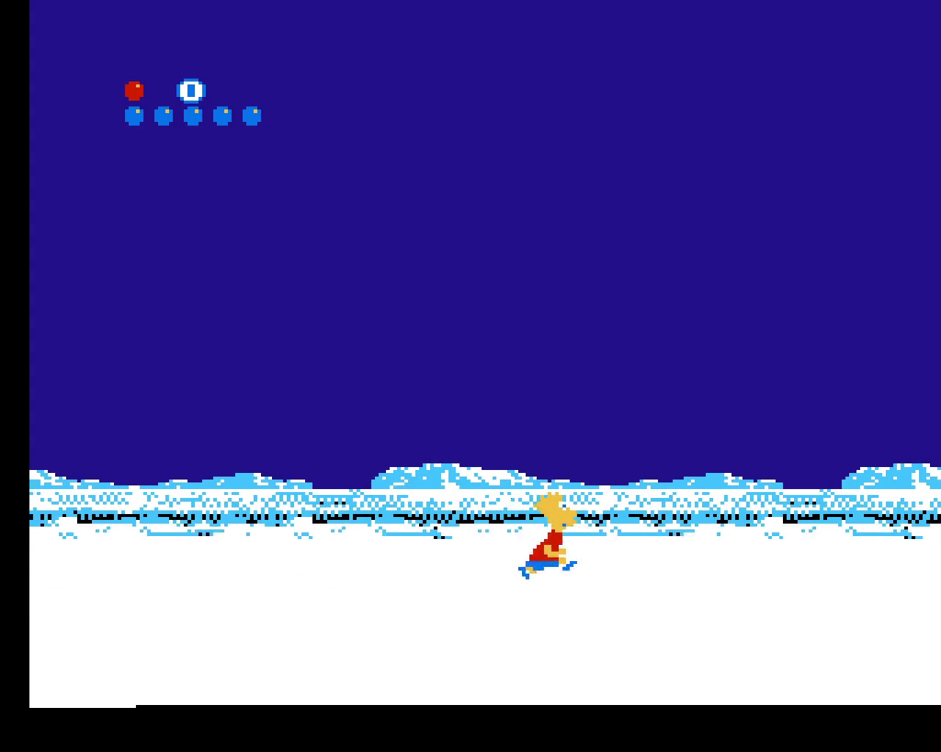
key("z")
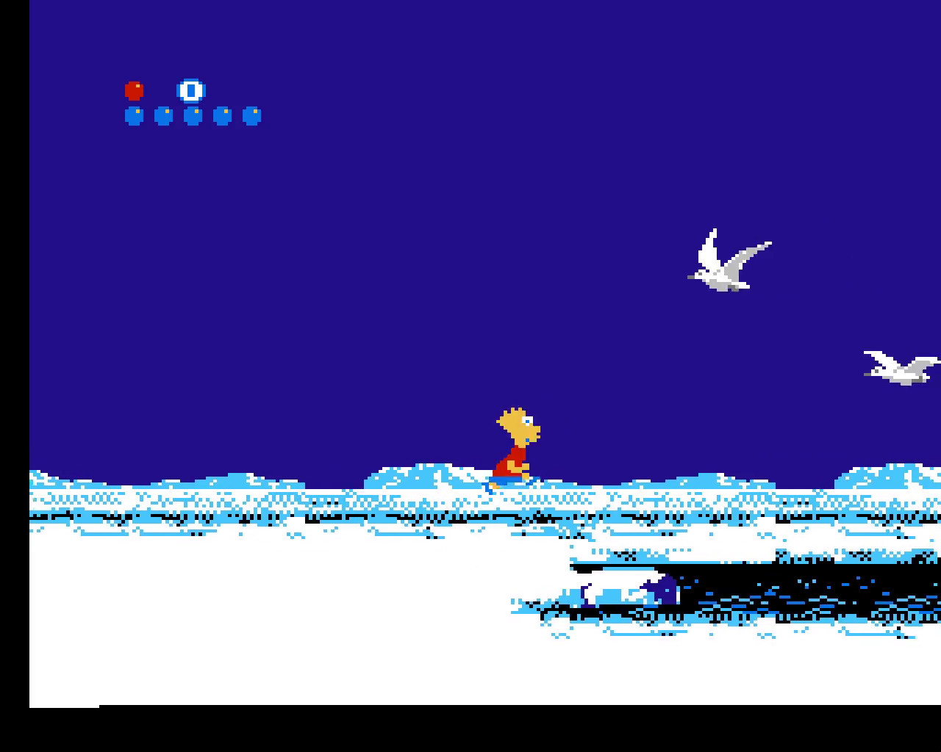
key("z")
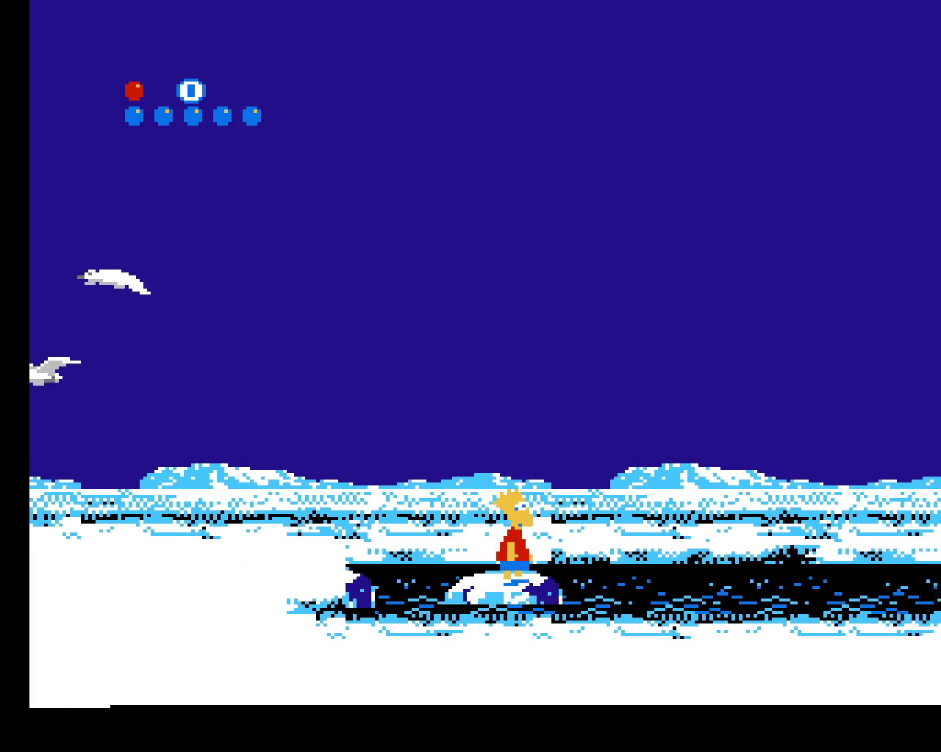
key("z")
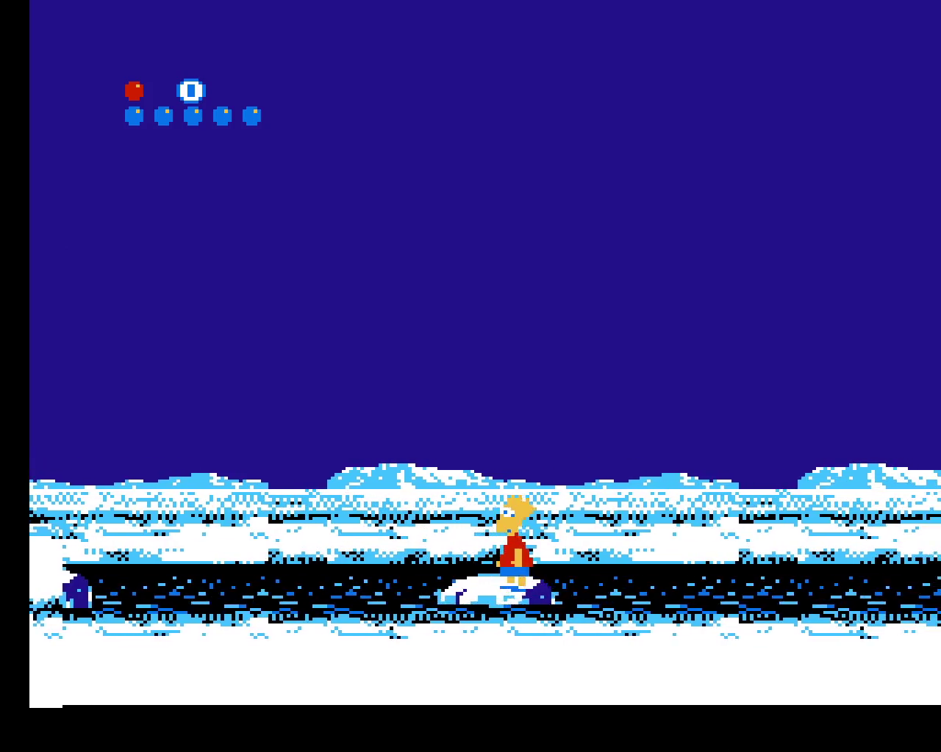
key("z")
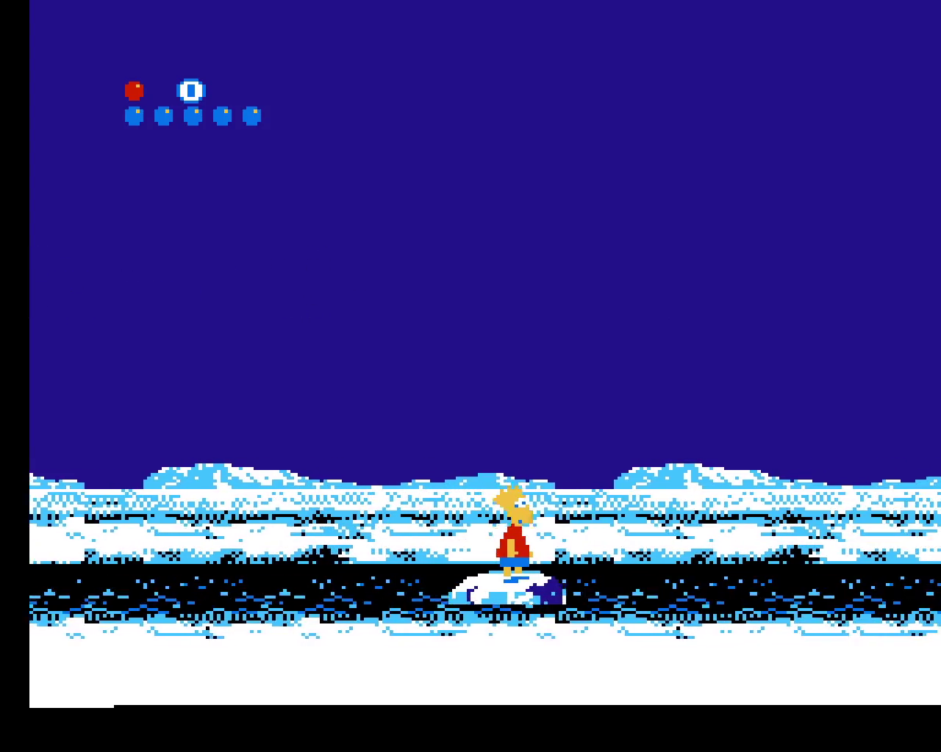
- Keep jumping on the drifting floe past the gulls until Bart reaches the snowfield
key("z")
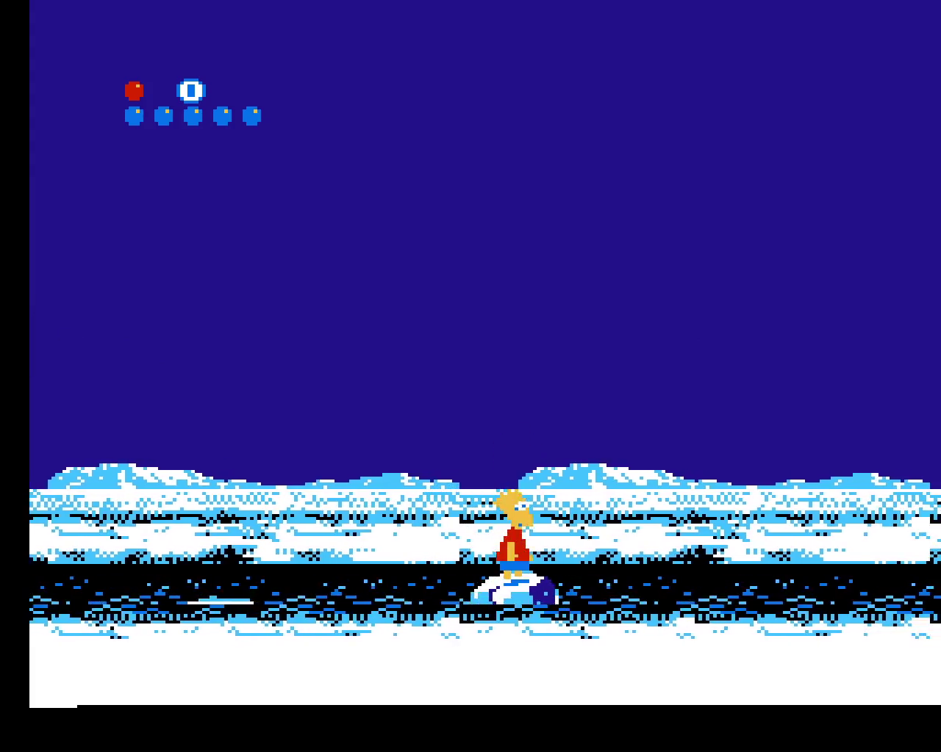
key("z")
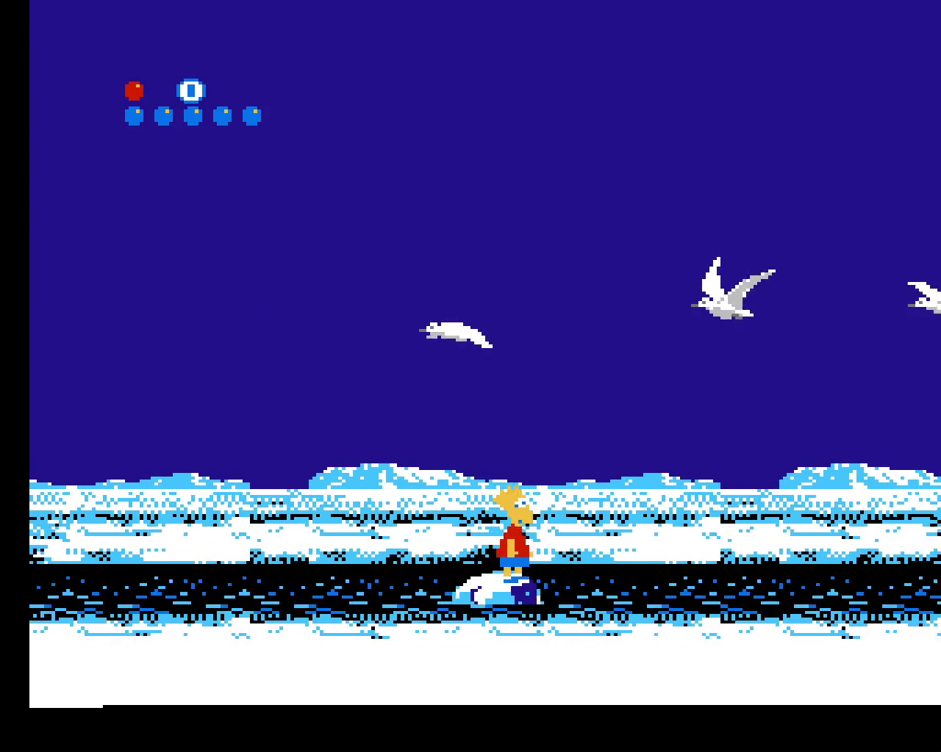
key("z")
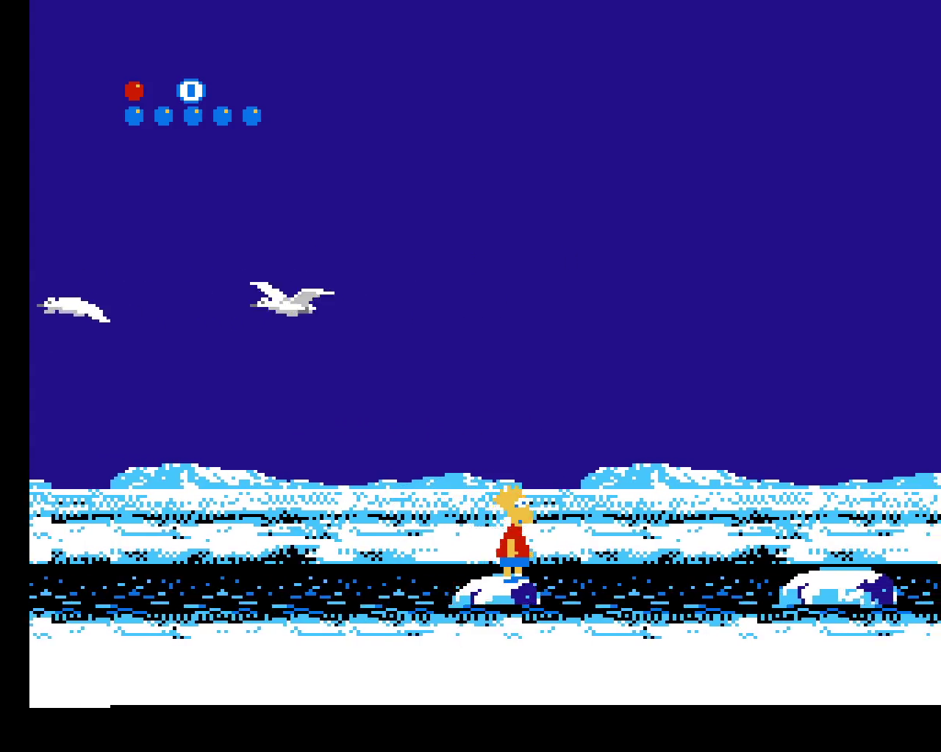
key("z")
key("z")
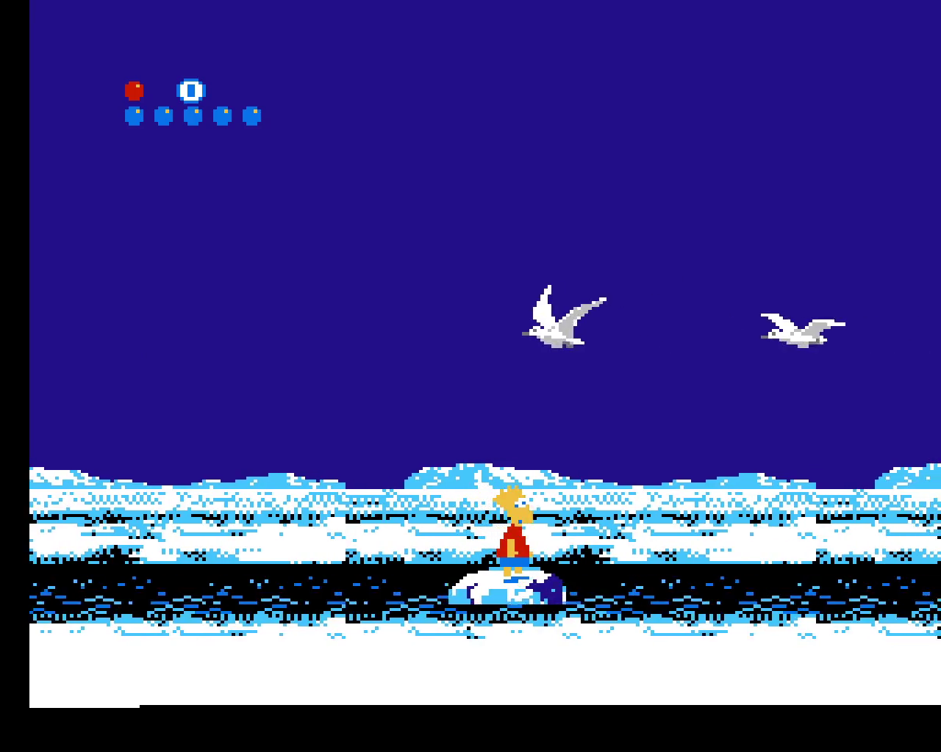
key("z")
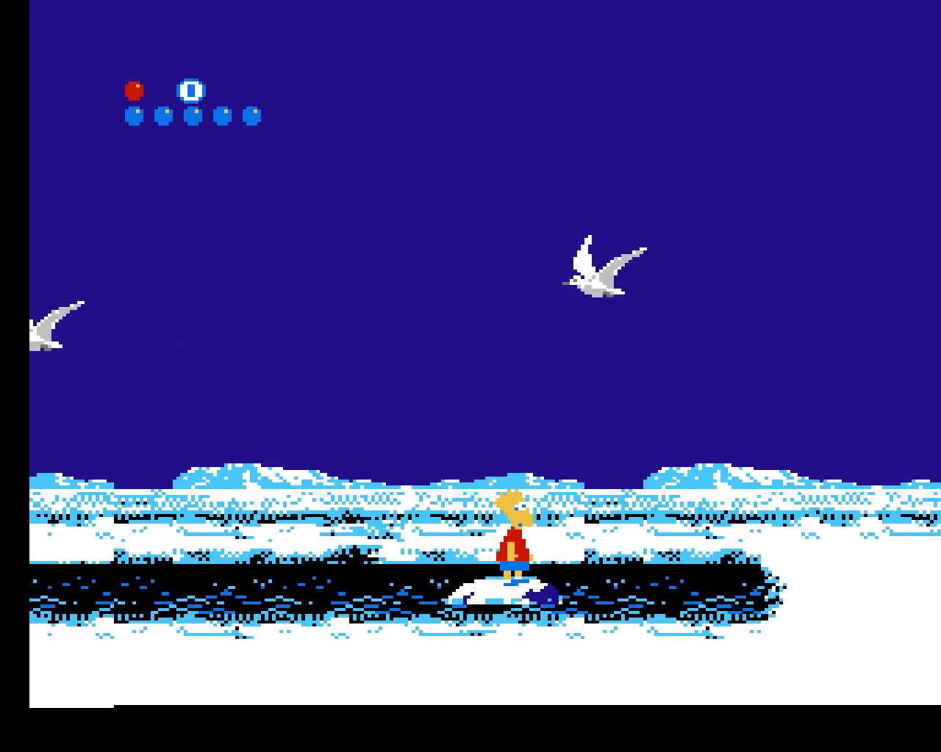
key("z")
key("z")
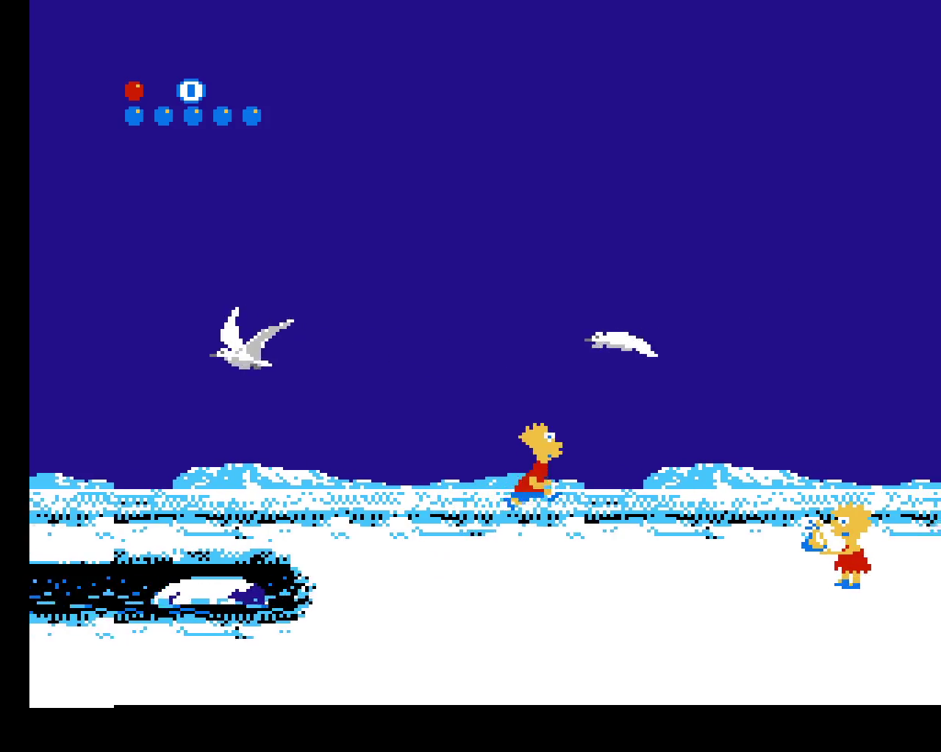
key("z")
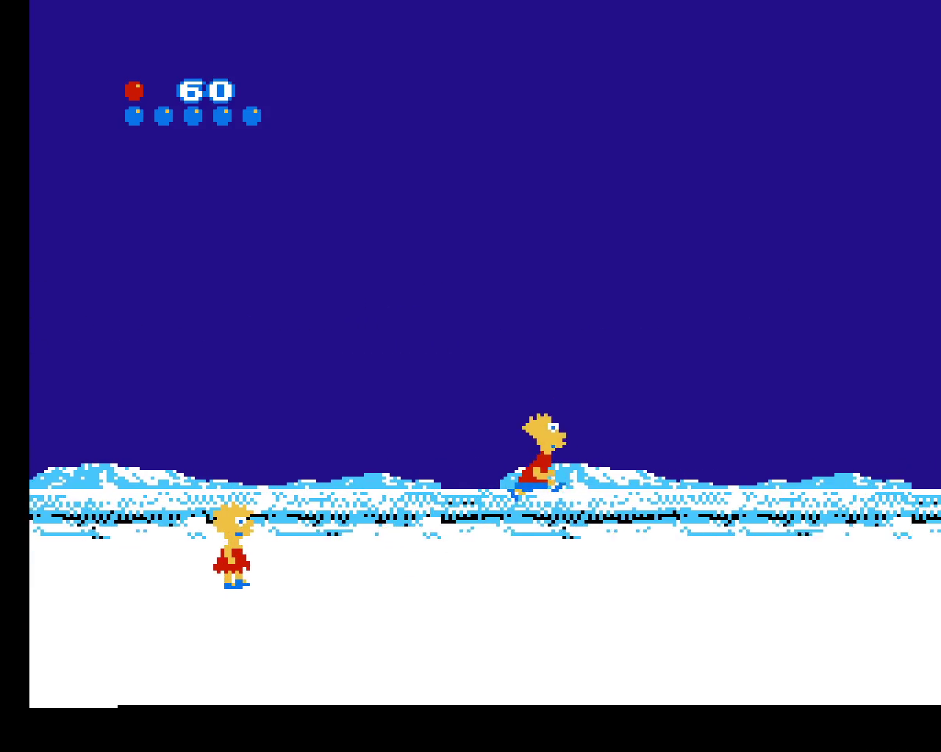
- Run Bart right past the igloo and hop him along the drifting ice floes
key("z")
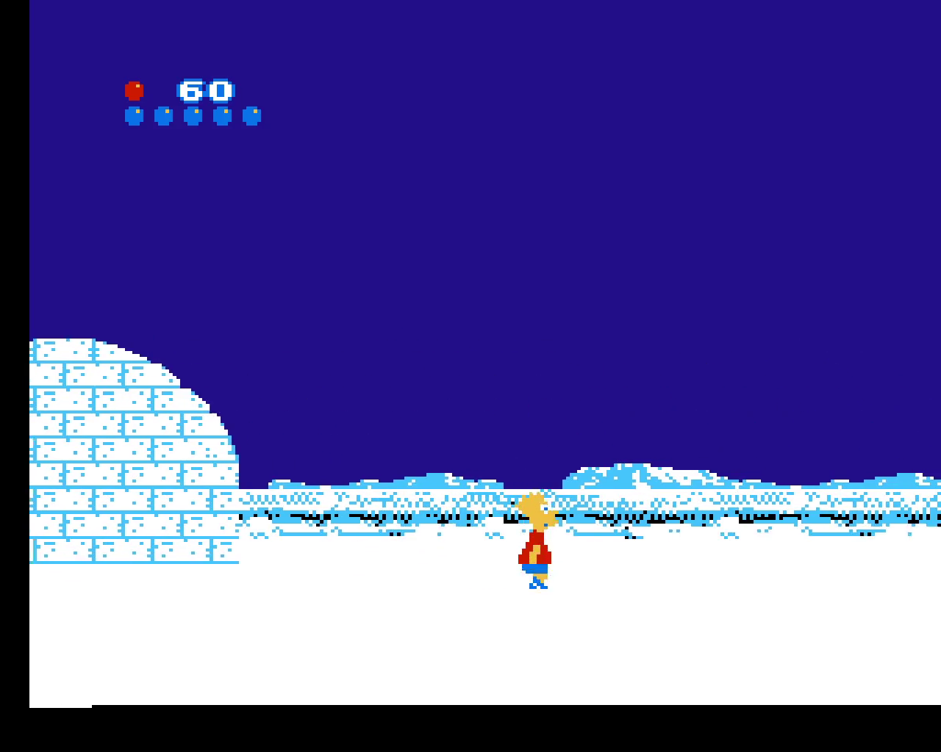
key("z")
key("Right")
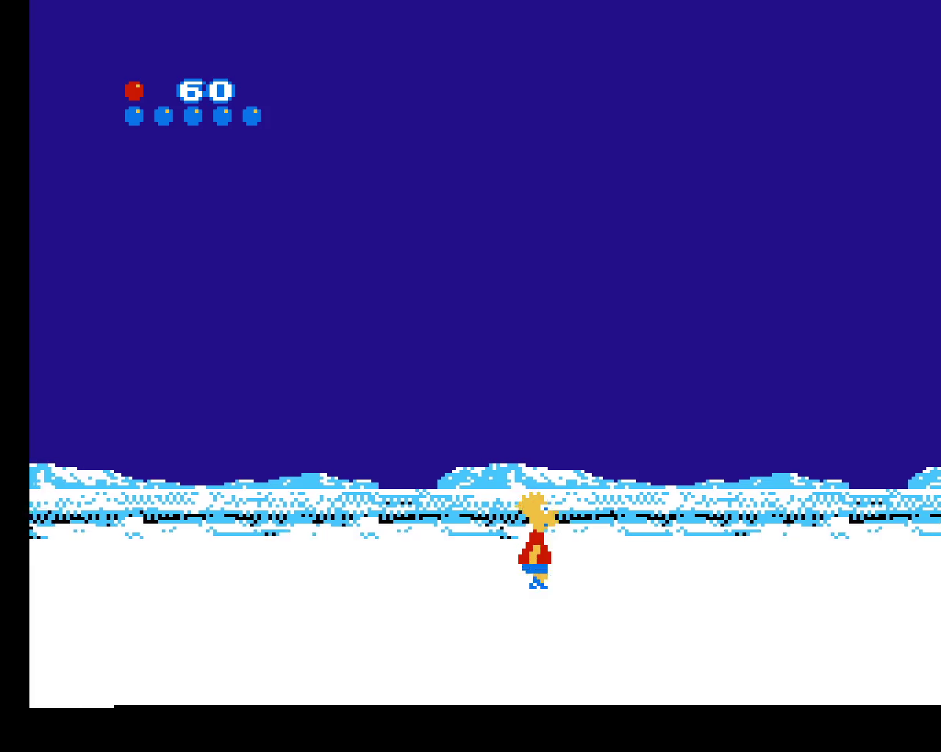
key("z")
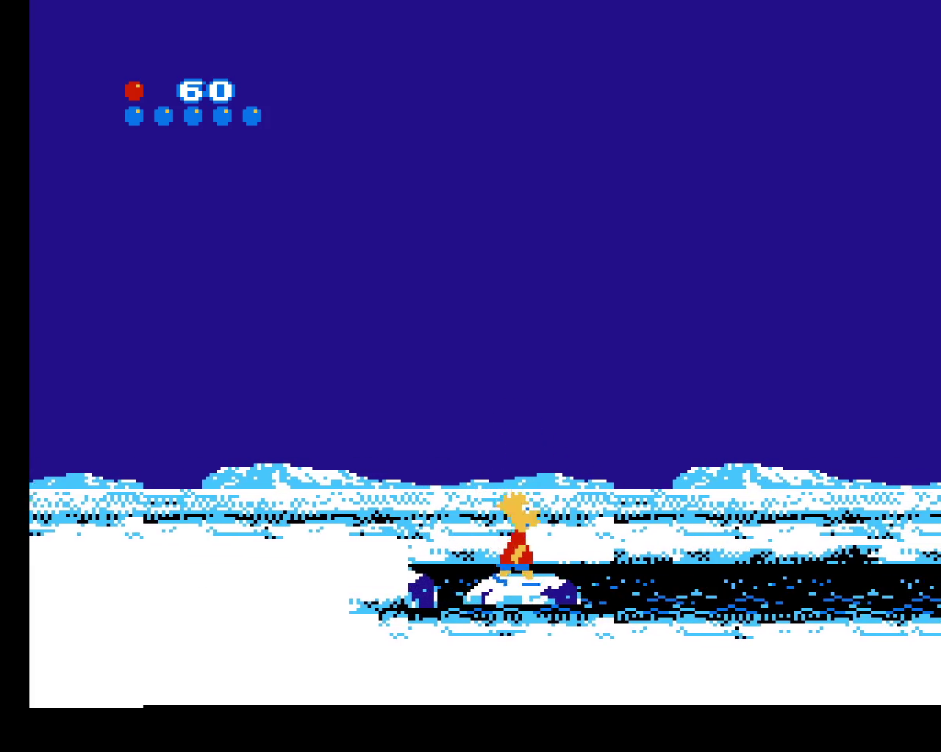
key("z")
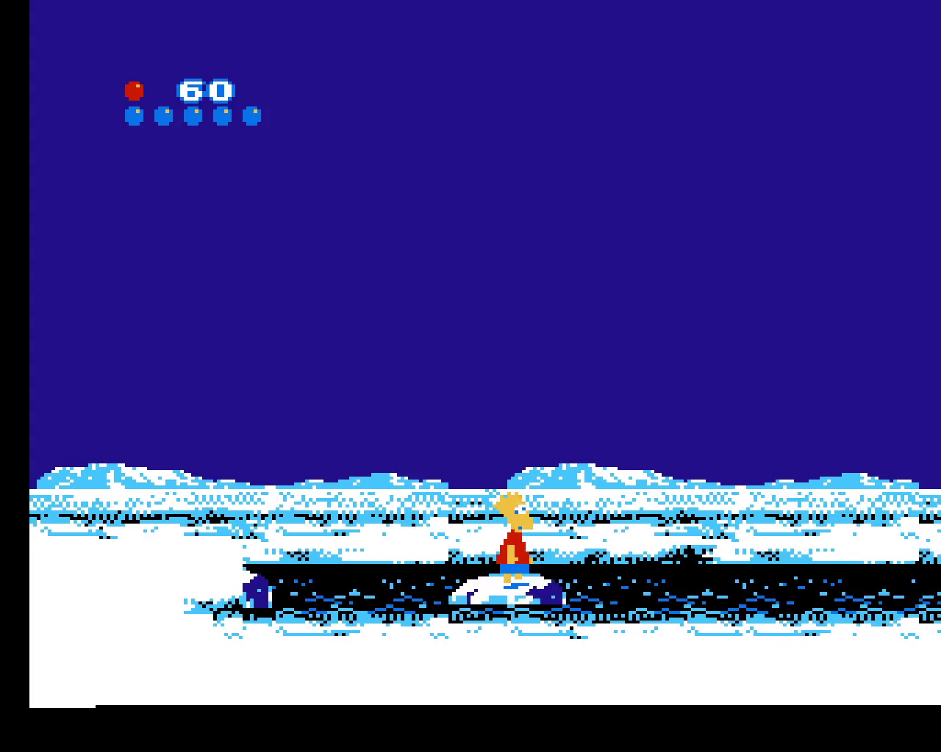
key("z")
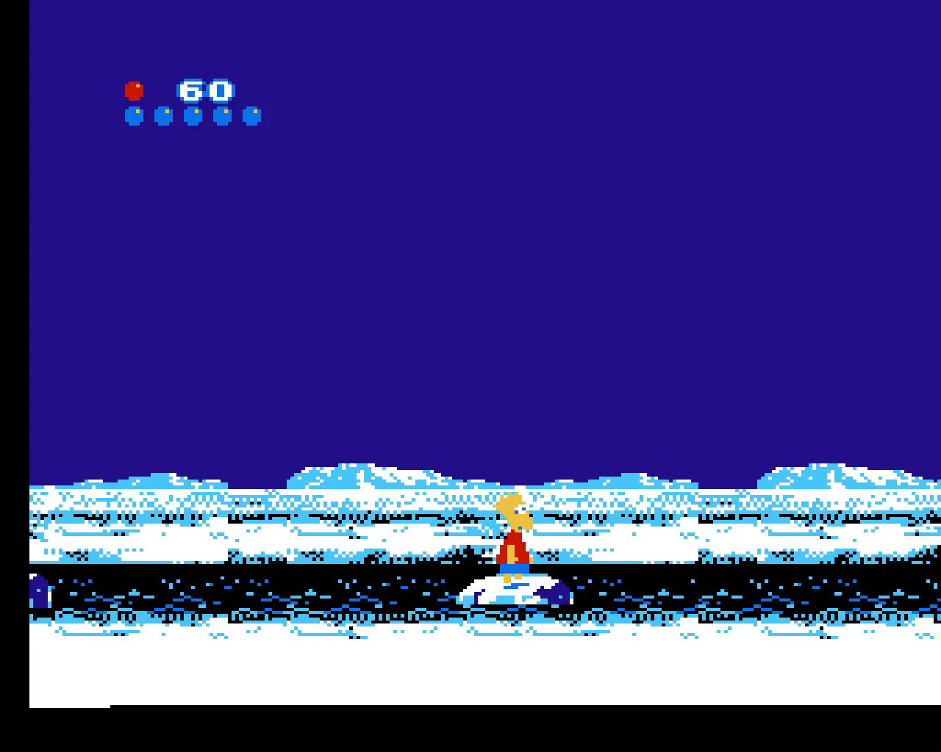
key("z")
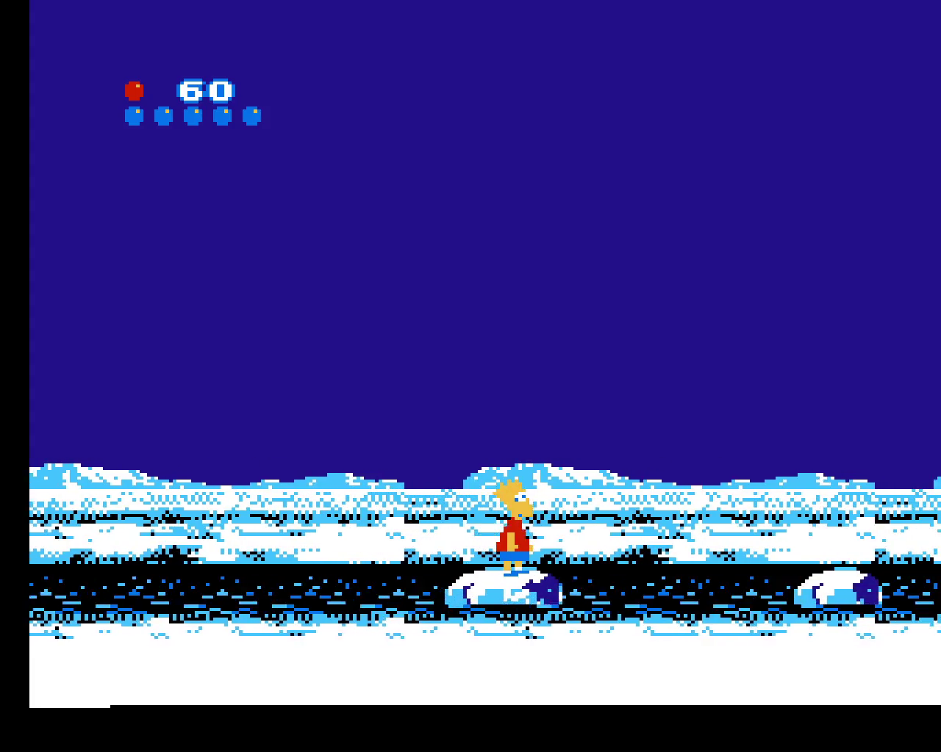
key("z")
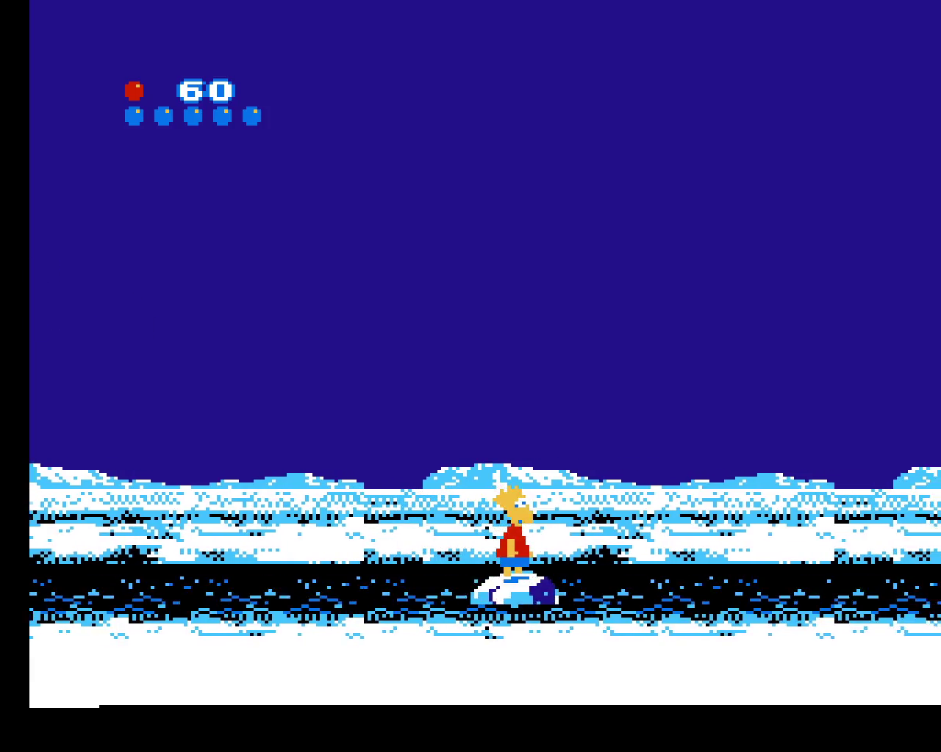
- Keep jumping Bart from floe to floe across the water
key("x")
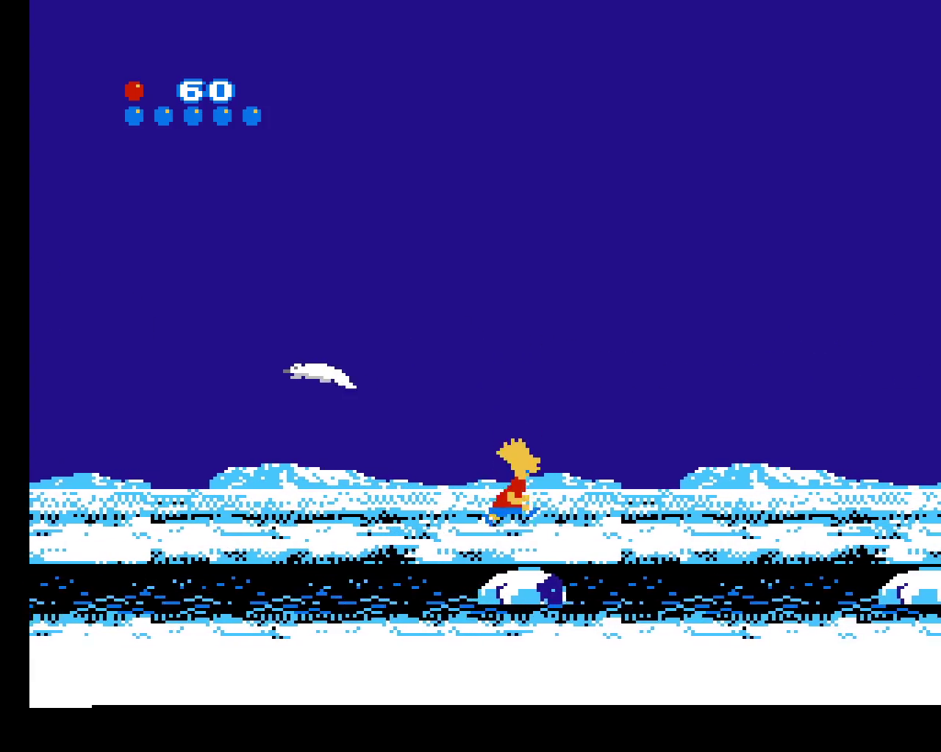
key("x")
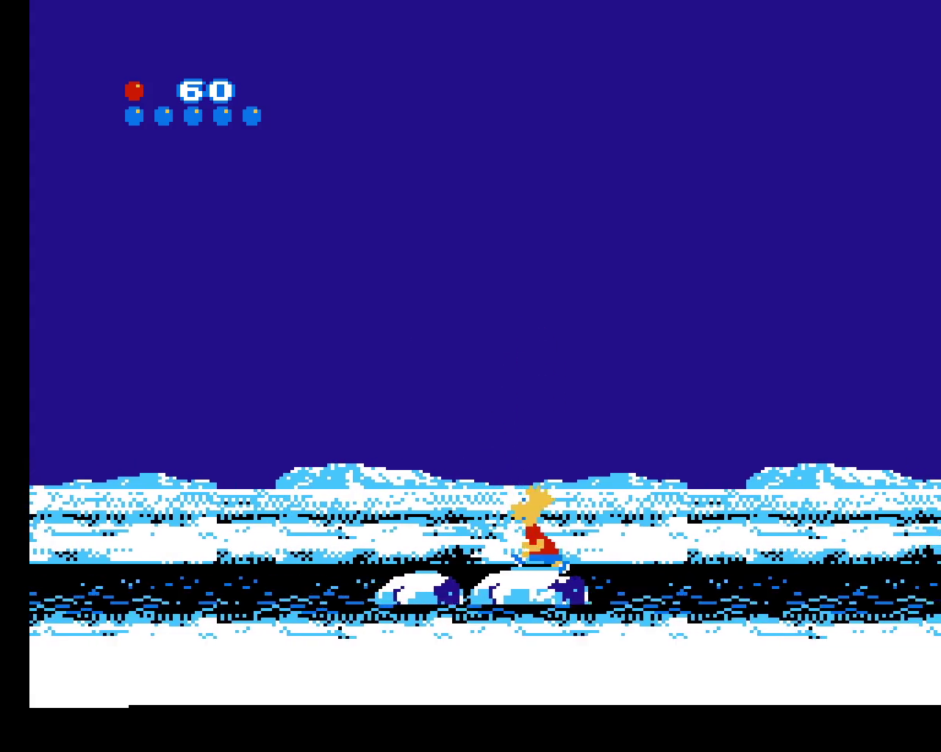
key("x")
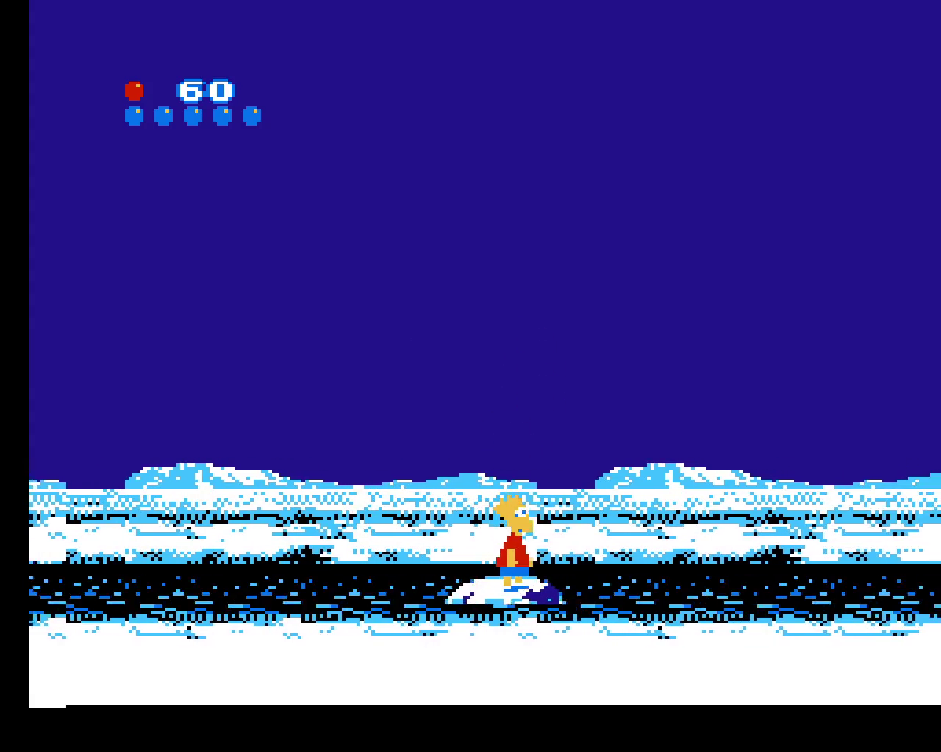
key("x")
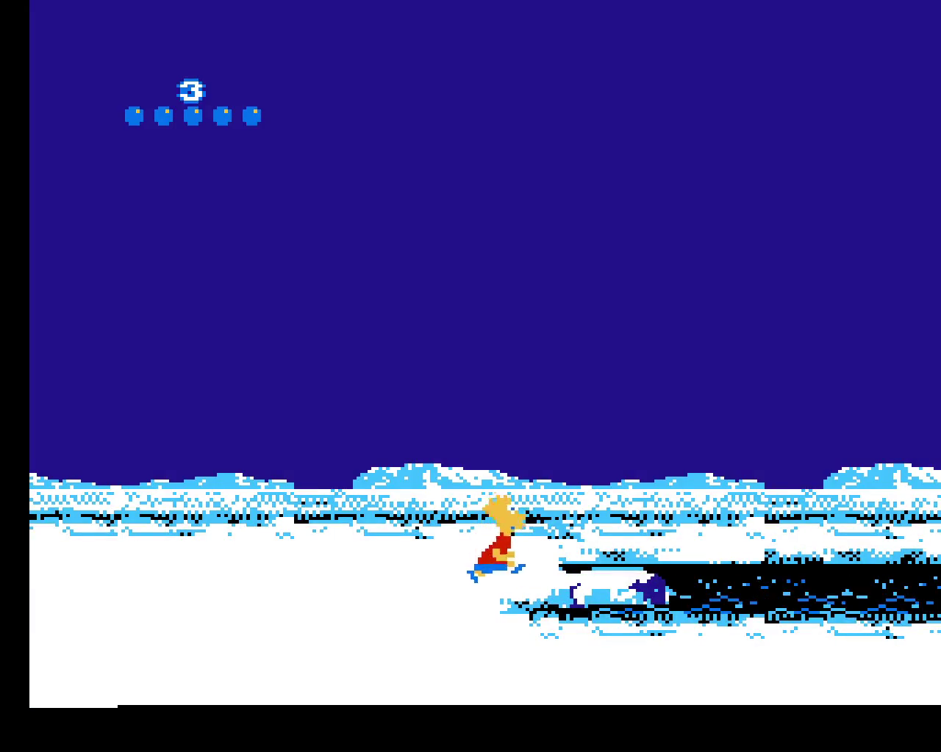
key("x")
key("x")
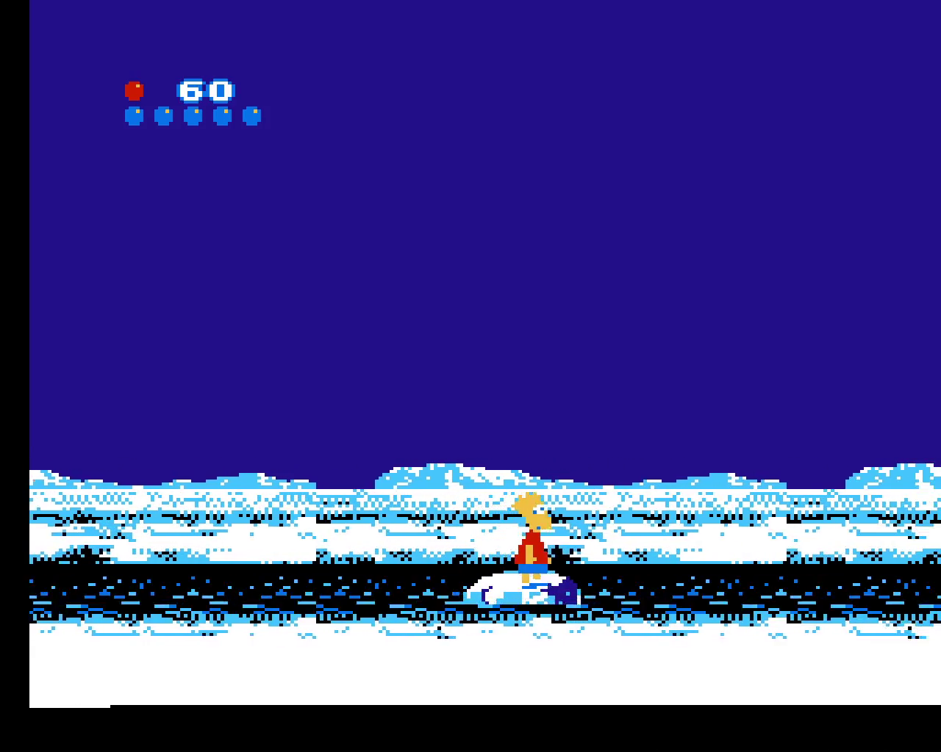
key("x")
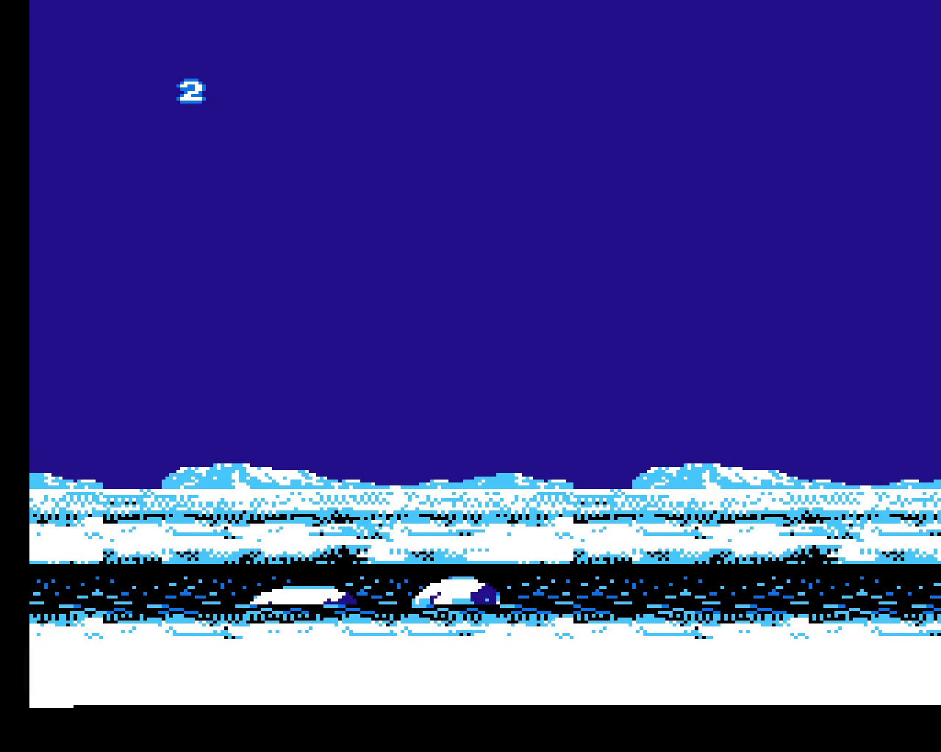
- Reset the game to its license screen, leave fullscreen and quit FCEUX
key("ctrl+r")
key("alt+Return")
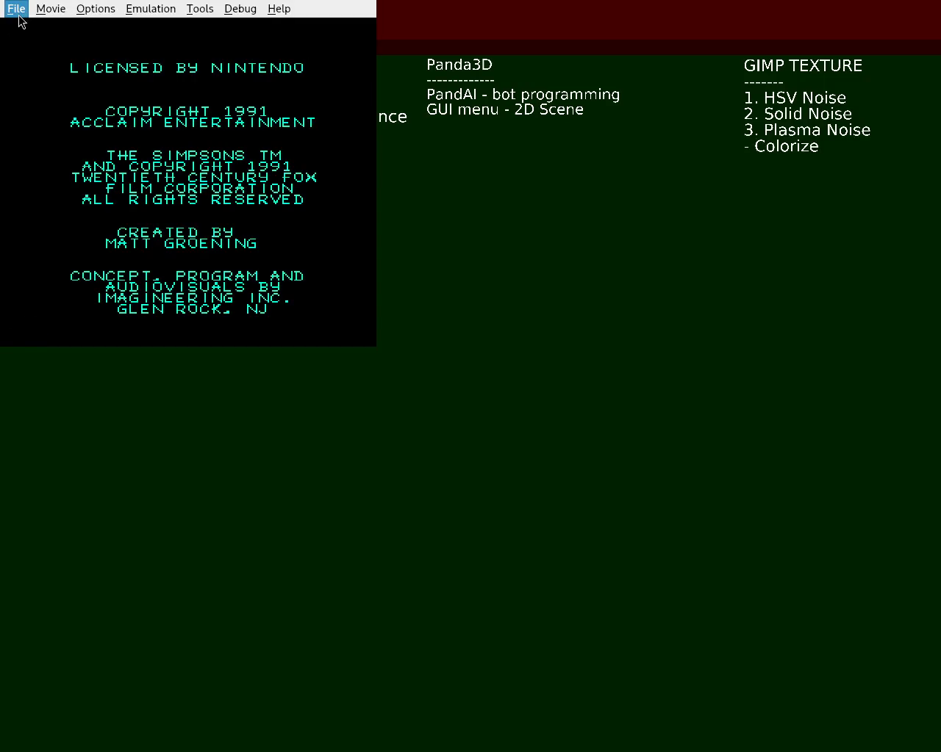
key("ctrl+q")
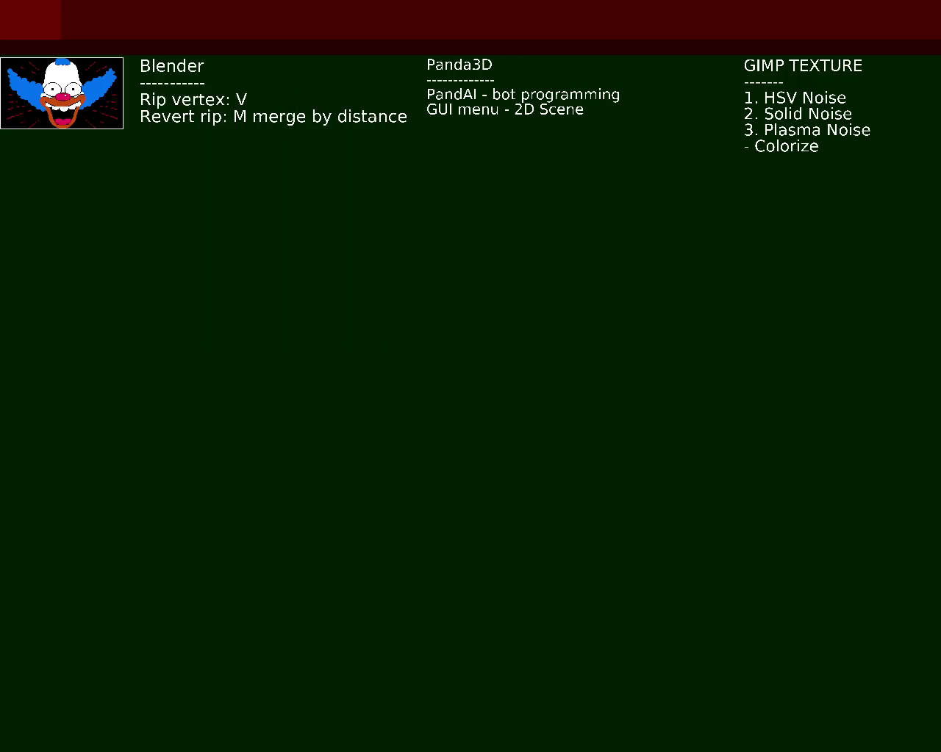
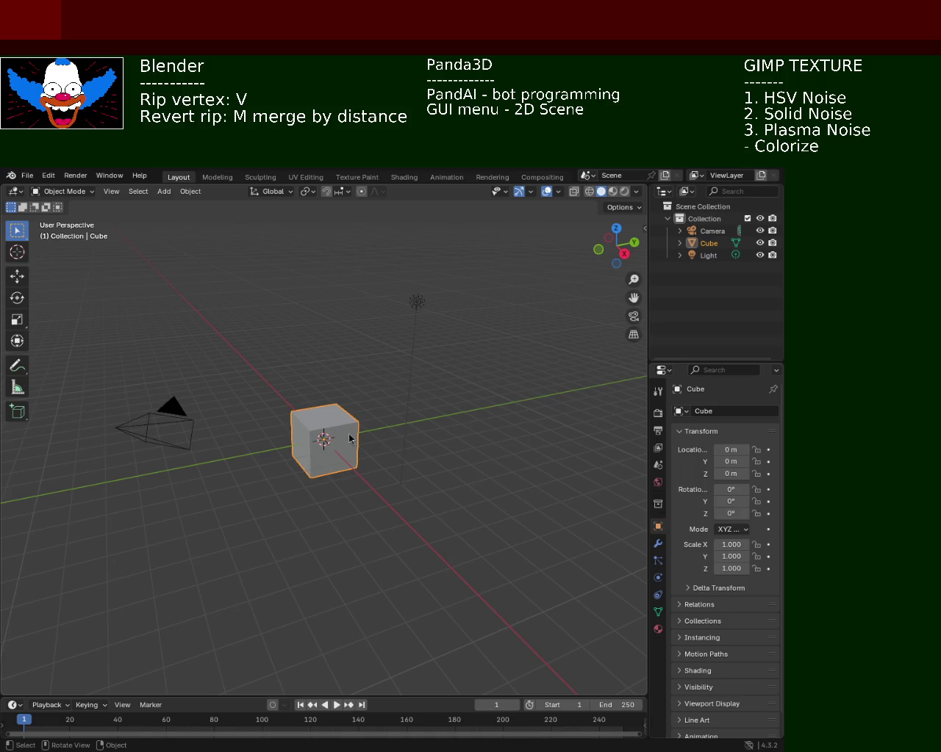
- In Edit Mode, extrude the cube's top face upward into a tall column
left_click_drag(373, 427, 324, 422)
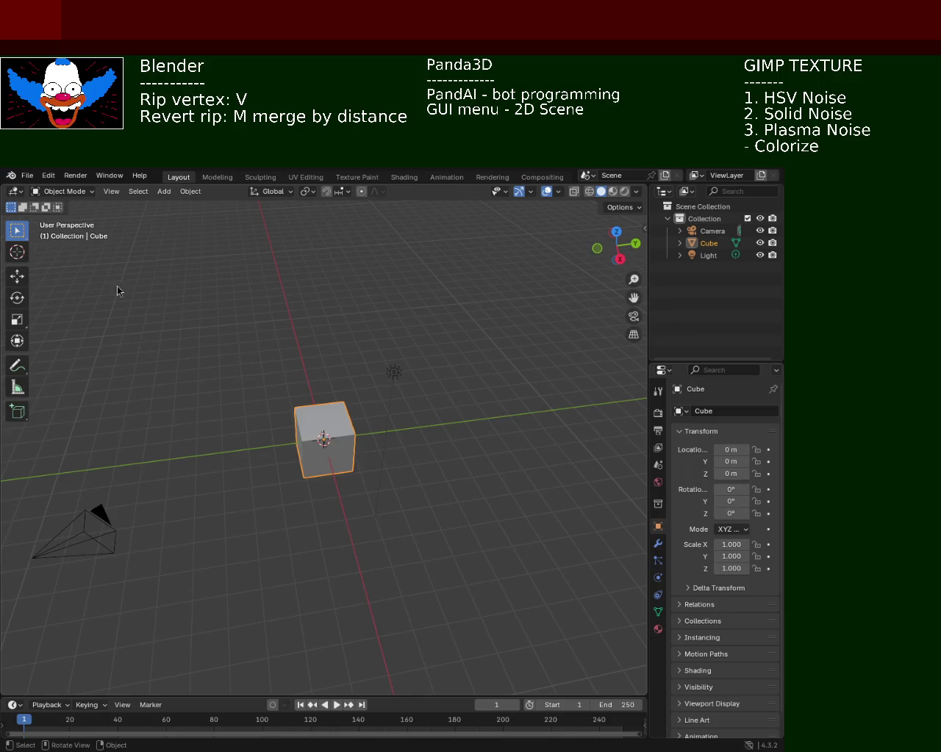
left_click(17, 275)
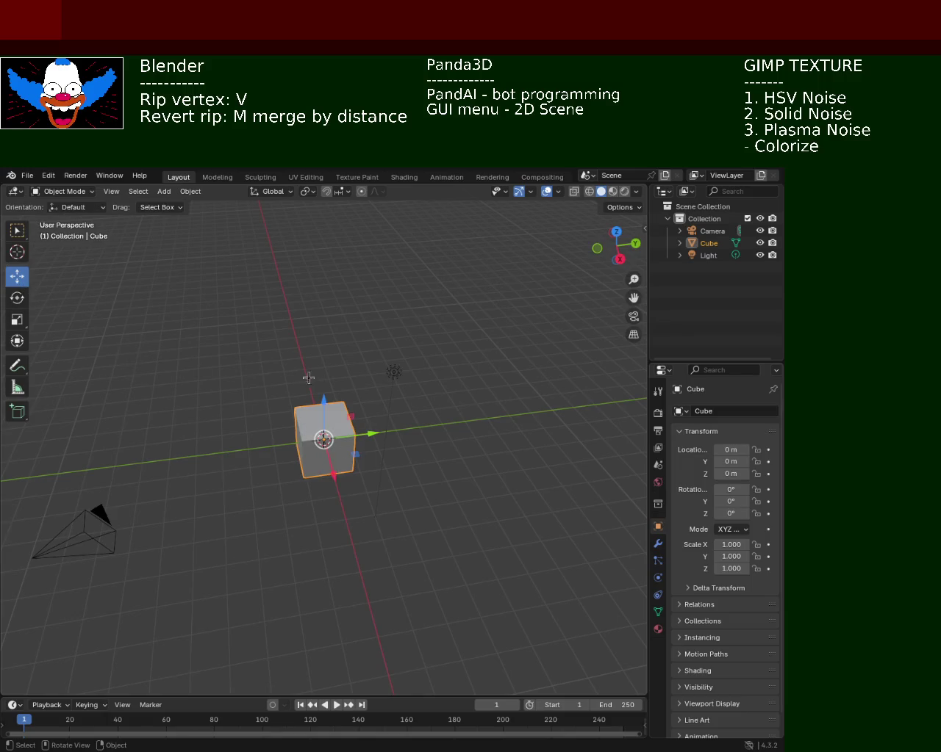
key("Tab")
key("alt+a")
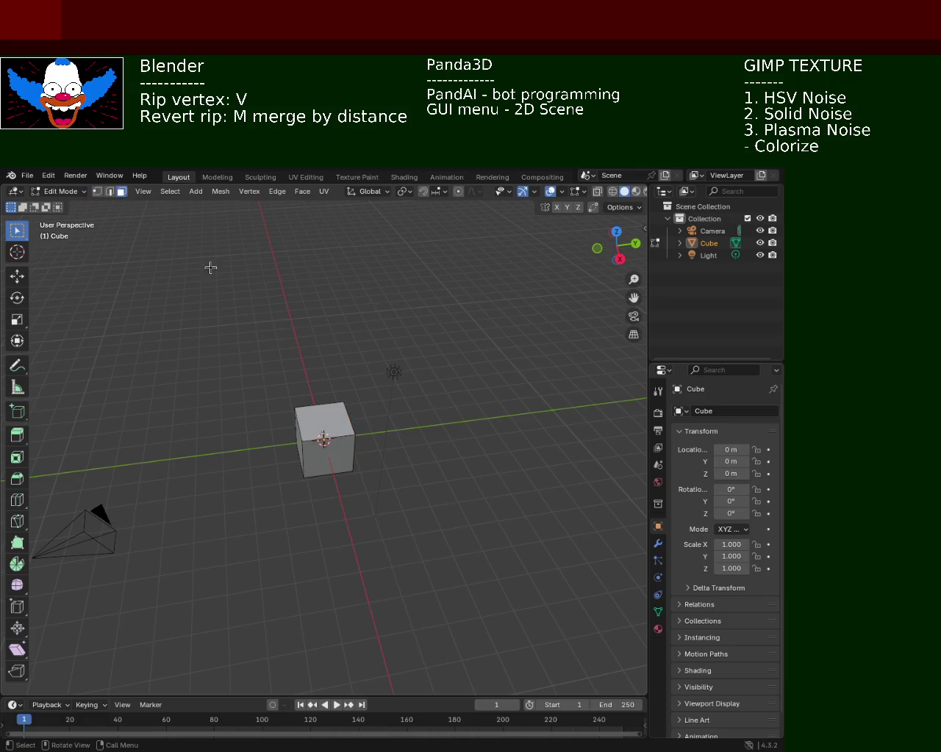
left_click(333, 415)
key("e")
left_click(386, 257)
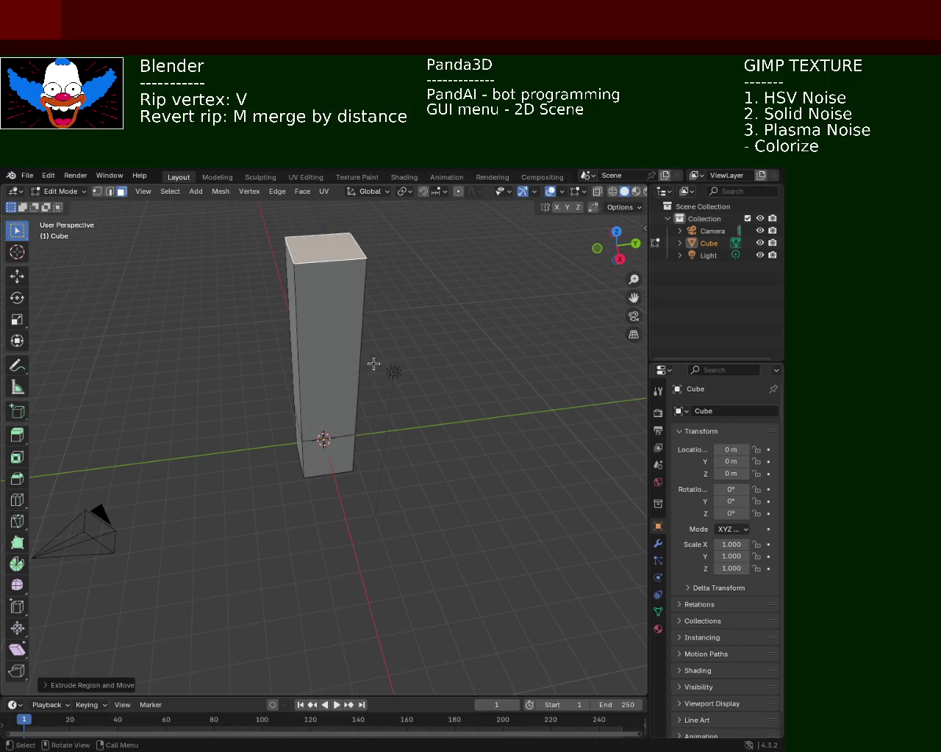
- Add an edge loop near the column top and extrude that side face sideways into the L's arm
middle_click(439, 325)
mouse_move(439, 325)
left_mouse_down()
mouse_move(328, 358)
mouse_move(364, 296)
left_mouse_up()
key("ctrl+r")
left_click(345, 316)
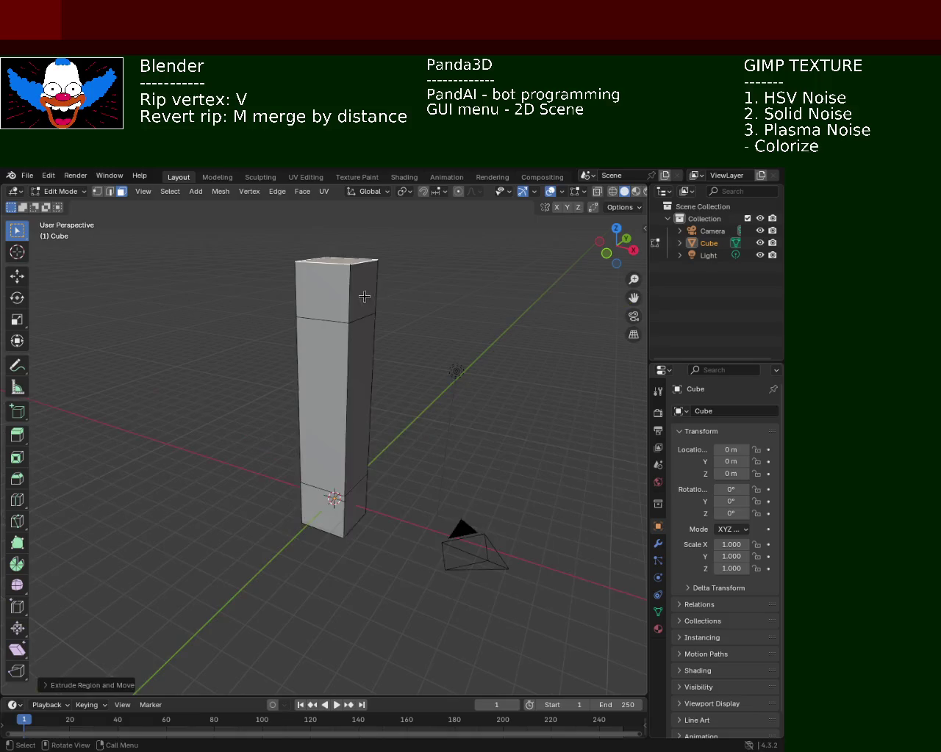
key("e")
left_click(488, 328)
- Extrude the arm's underside face and scale it down into a taper
left_click_drag(488, 328, 470, 270)
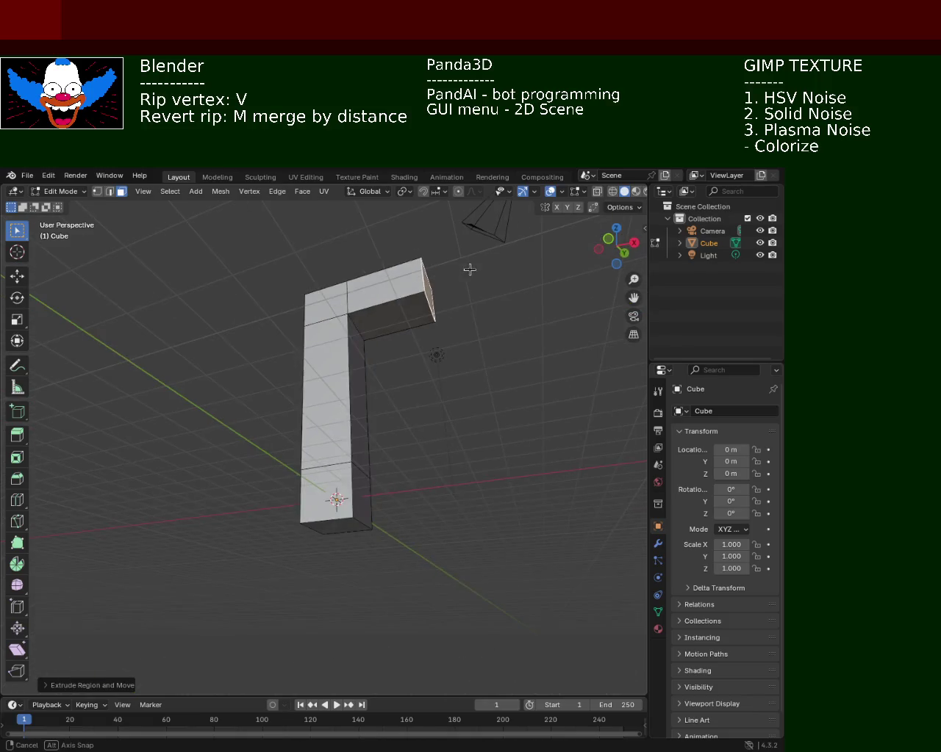
left_click(400, 315)
key("e")
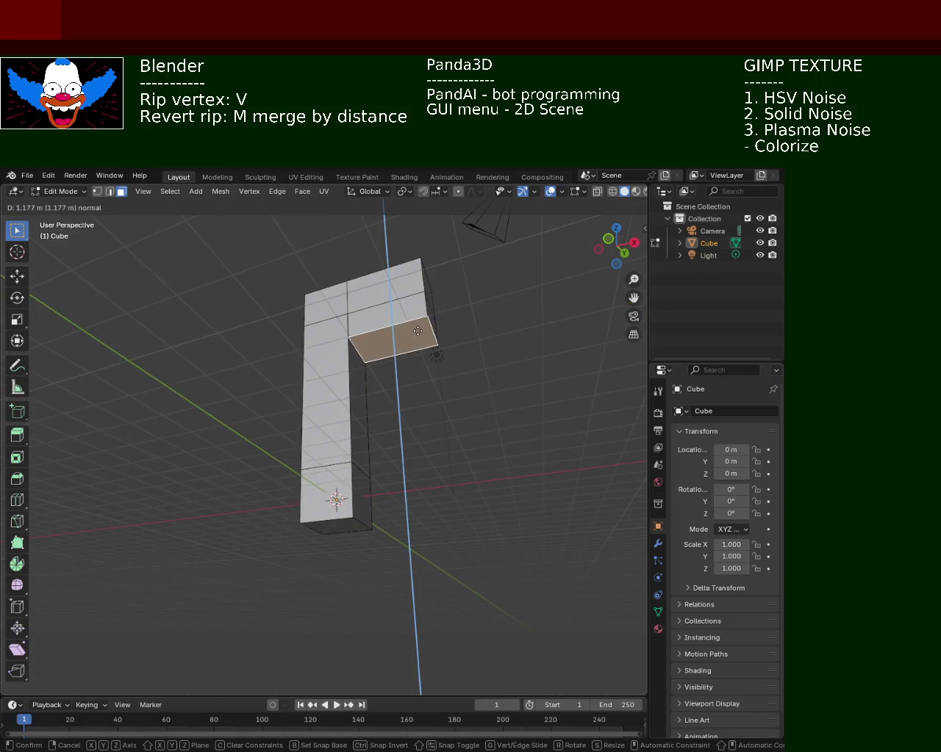
left_click(417, 330)
key("s")
left_click(409, 333)
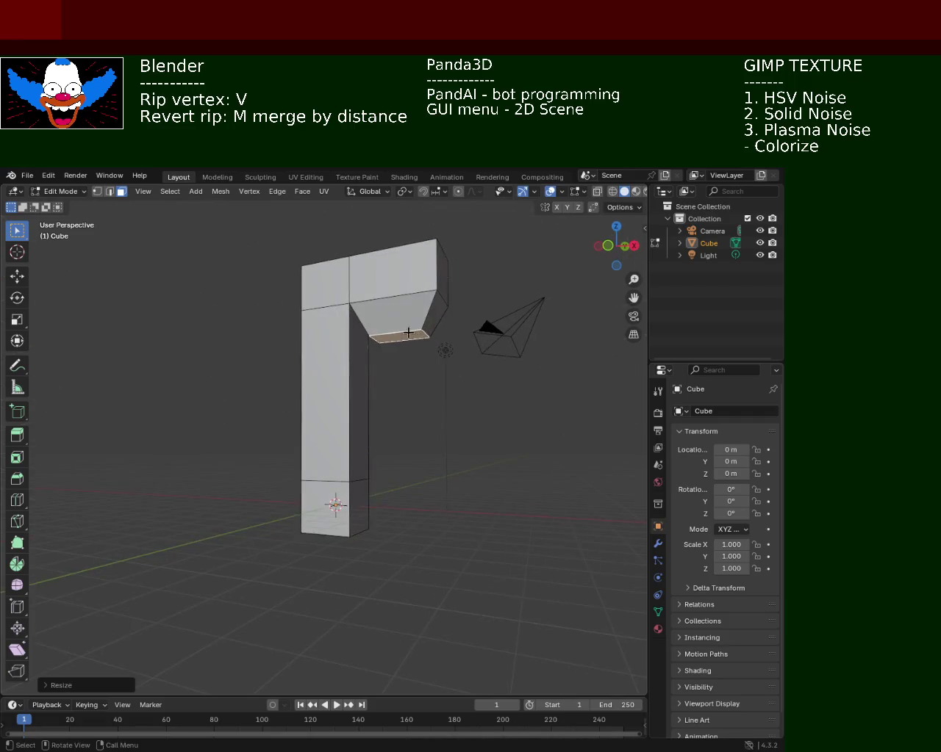
- Extrude the column's bottom face a long way downward
left_click_drag(408, 333, 272, 394)
mouse_move(269, 378)
left_mouse_down()
mouse_move(276, 358)
mouse_move(260, 366)
left_mouse_up()
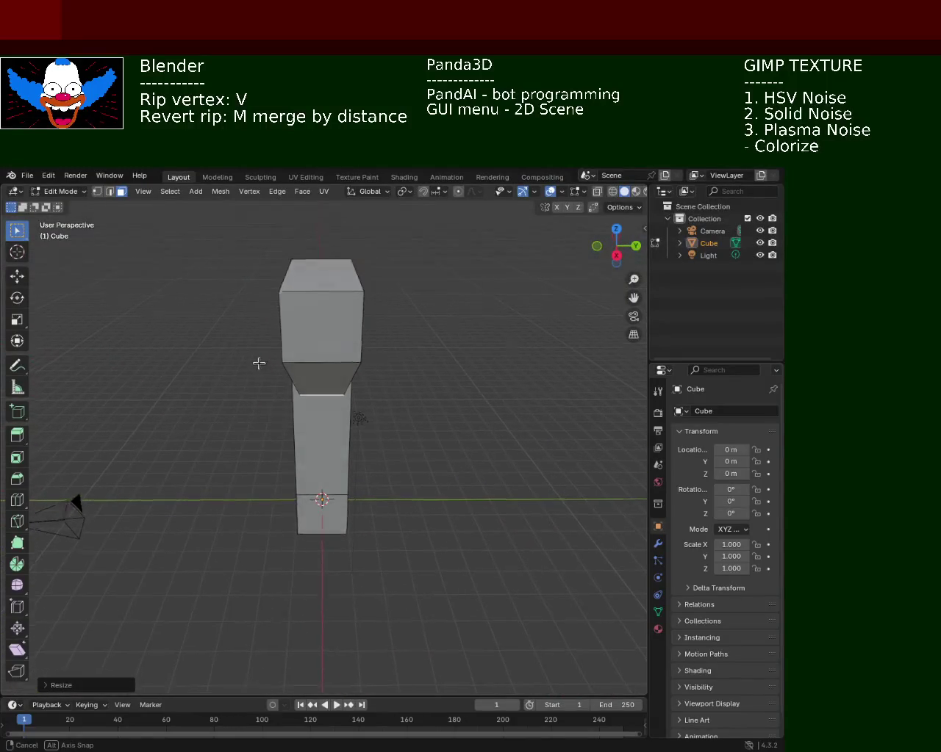
left_click_drag(260, 366, 349, 435)
left_click(323, 410)
key("e")
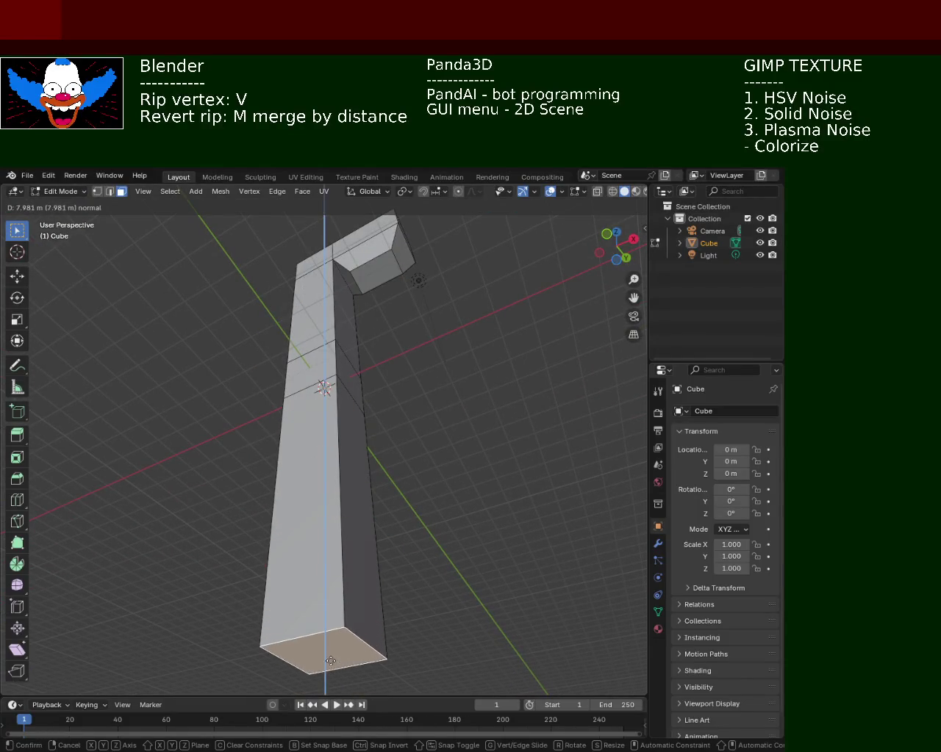
left_click(381, 644)
left_click_drag(377, 466, 367, 417)
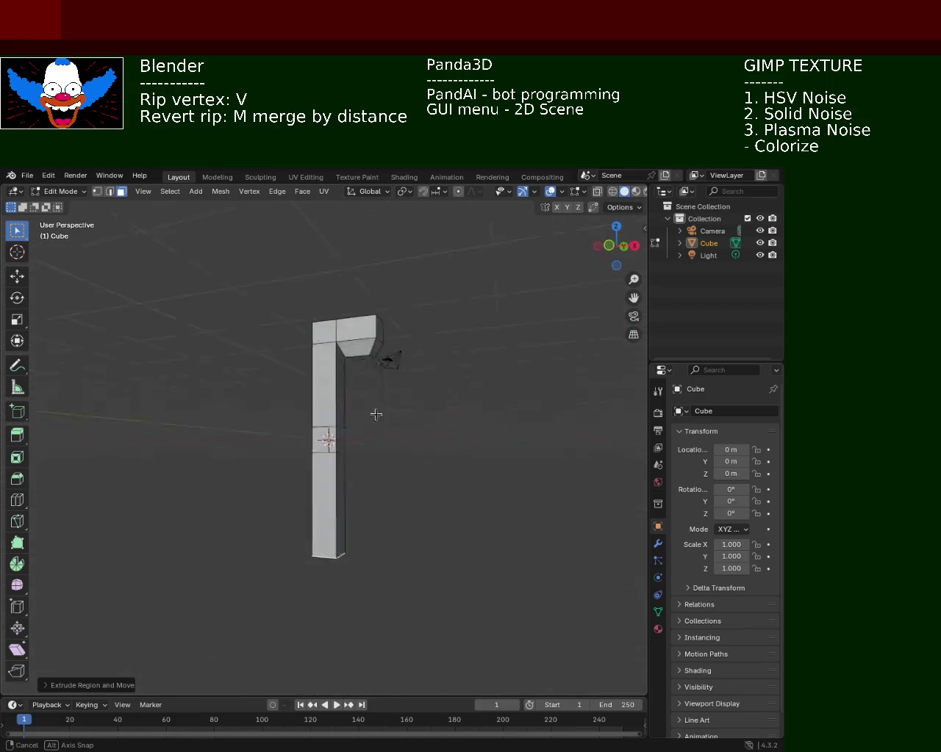
- Extrude the column's bottom face down twice more to lengthen the shaft
key("e")
left_click(342, 638)
mouse_move(342, 638)
left_mouse_down()
mouse_move(321, 505)
mouse_move(382, 529)
mouse_move(422, 488)
mouse_move(375, 527)
mouse_move(410, 515)
mouse_move(304, 489)
mouse_move(302, 529)
left_mouse_up()
key("e")
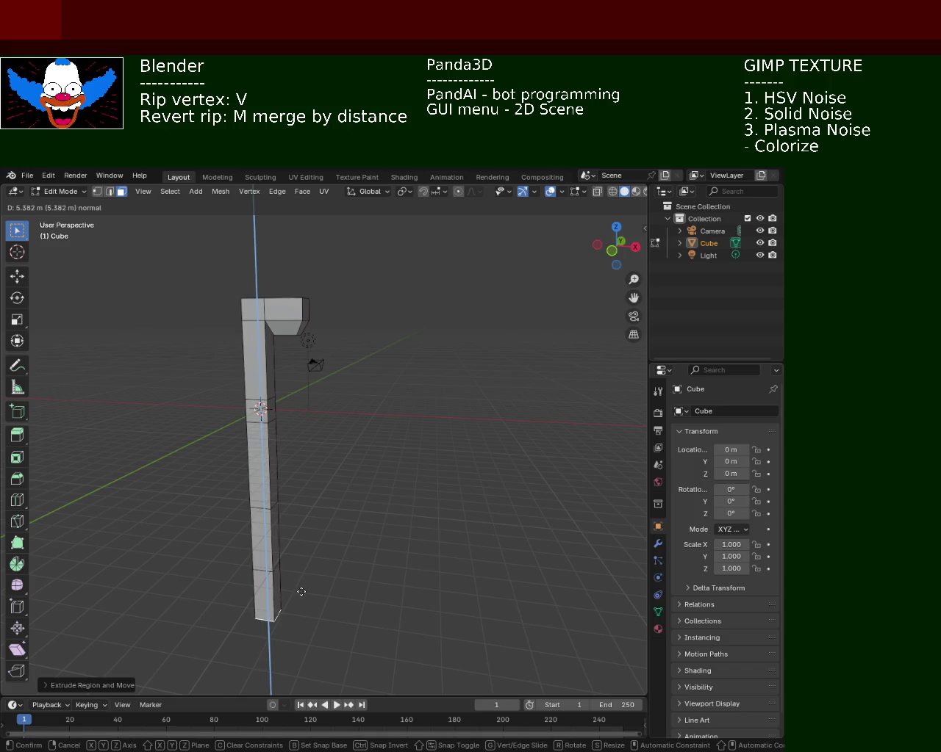
left_click(301, 594)
mouse_move(371, 434)
left_mouse_down()
mouse_move(186, 454)
mouse_move(248, 426)
mouse_move(370, 406)
mouse_move(380, 437)
mouse_move(281, 424)
mouse_move(345, 394)
left_mouse_up()
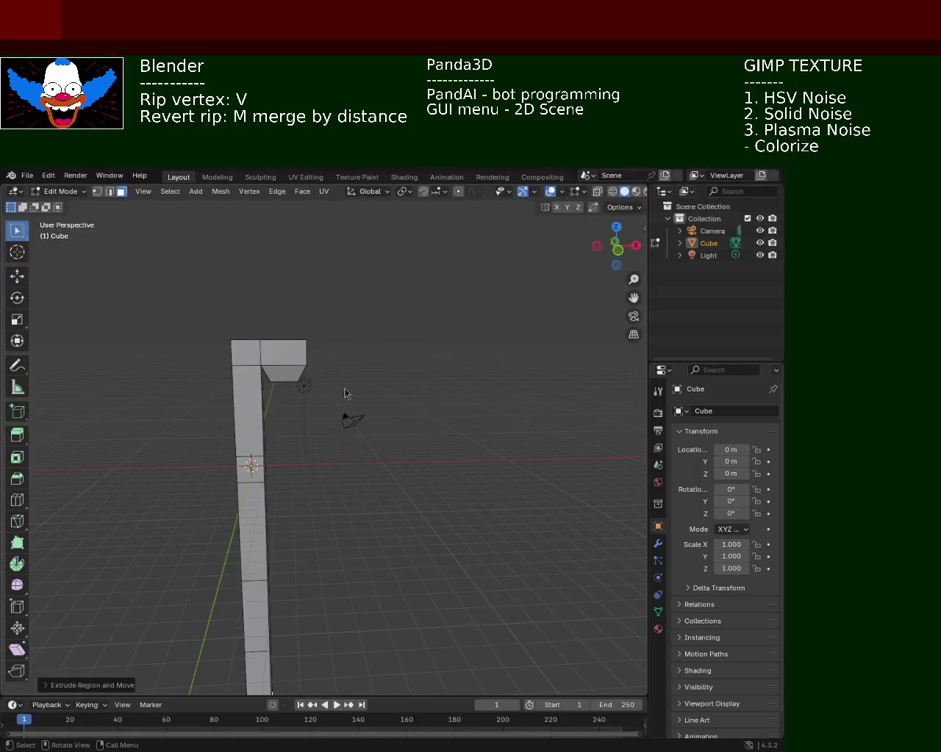
mouse_move(496, 391)
left_mouse_down()
mouse_move(279, 453)
mouse_move(237, 413)
mouse_move(363, 465)
mouse_move(422, 454)
left_mouse_up()
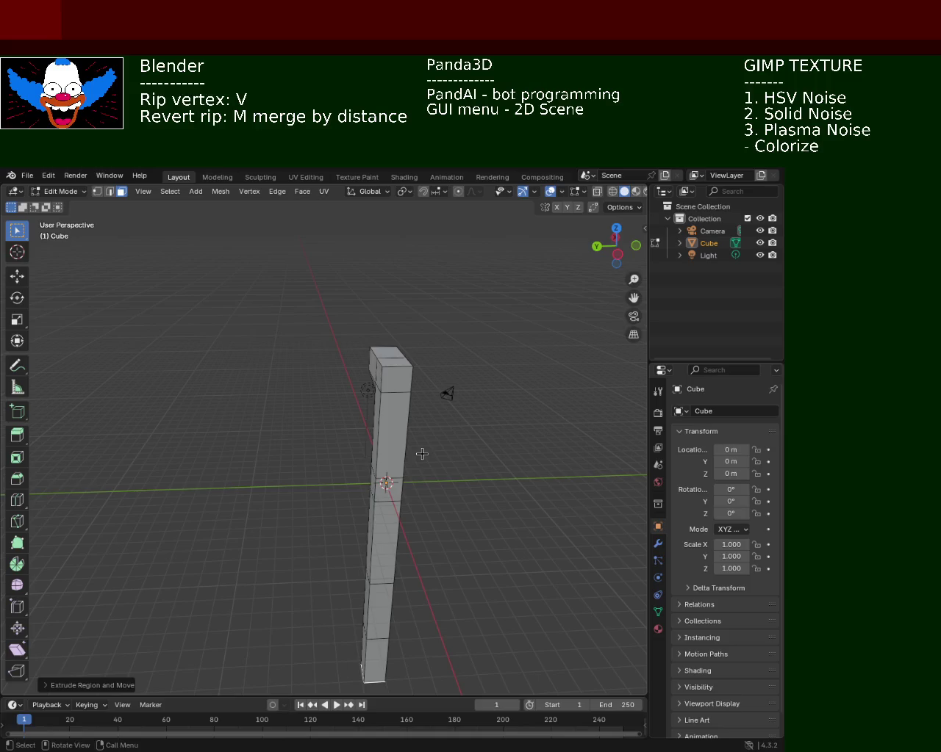
- Clear the selection and switch the viewport to wireframe shading
key("a")
key("alt+a")
mouse_move(468, 458)
left_mouse_down()
mouse_move(343, 433)
mouse_move(346, 443)
left_mouse_up()
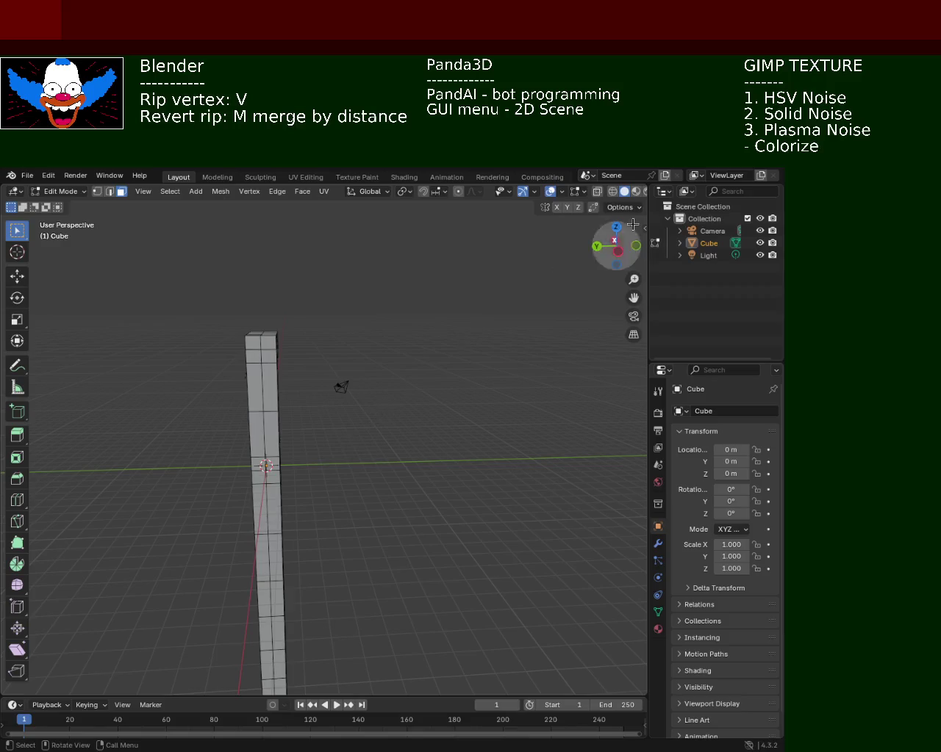
left_click(613, 191)
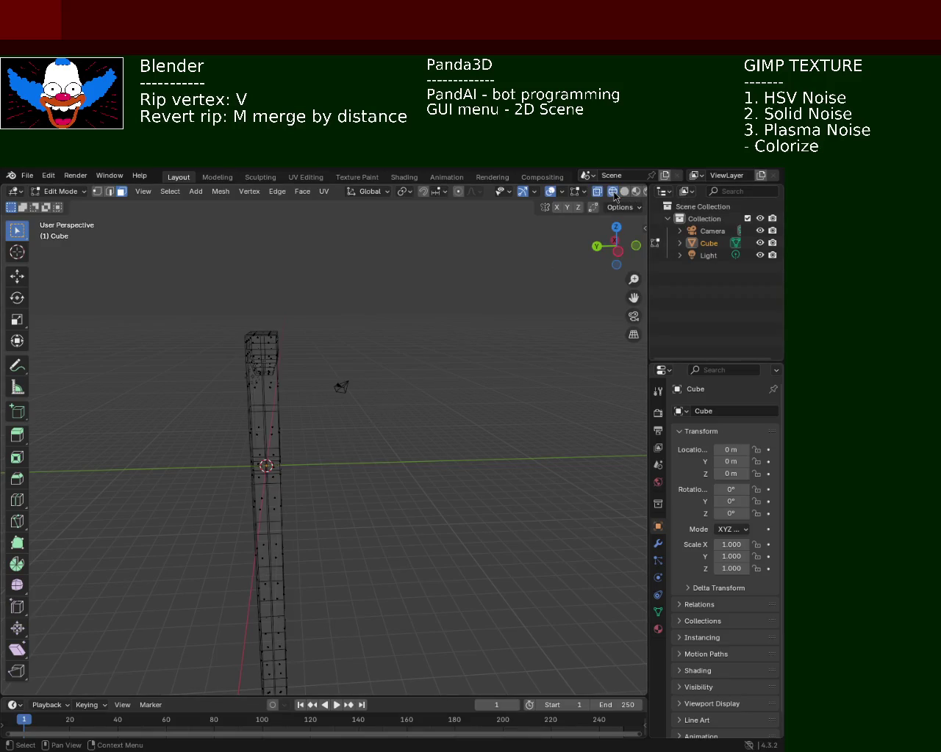
- From the right orthographic view, delete the right-hand half of the mesh's vertices
key("KP_1")
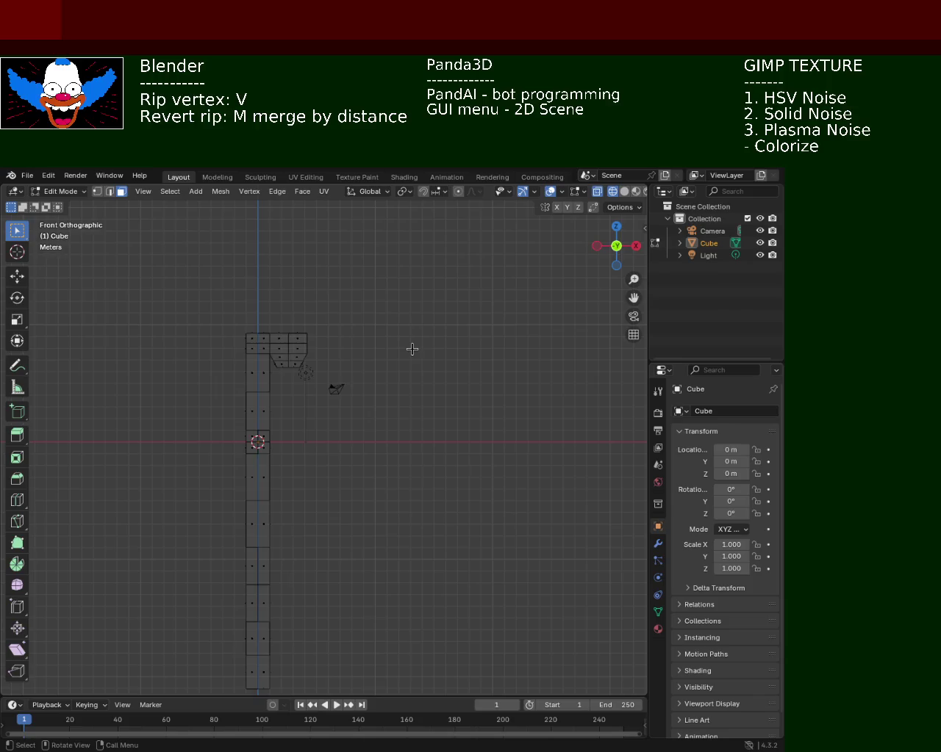
key("KP_3")
left_click_drag(435, 292, 584, 409)
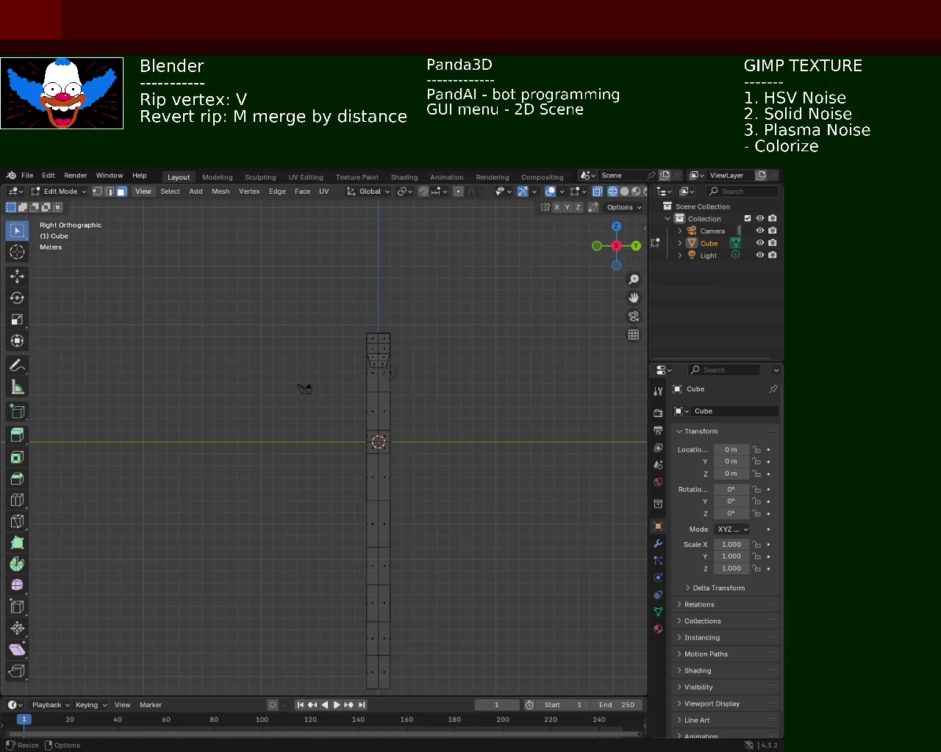
left_click(96, 191)
mouse_move(482, 278)
left_mouse_down()
mouse_move(368, 655)
mouse_move(381, 738)
left_mouse_up()
key("x")
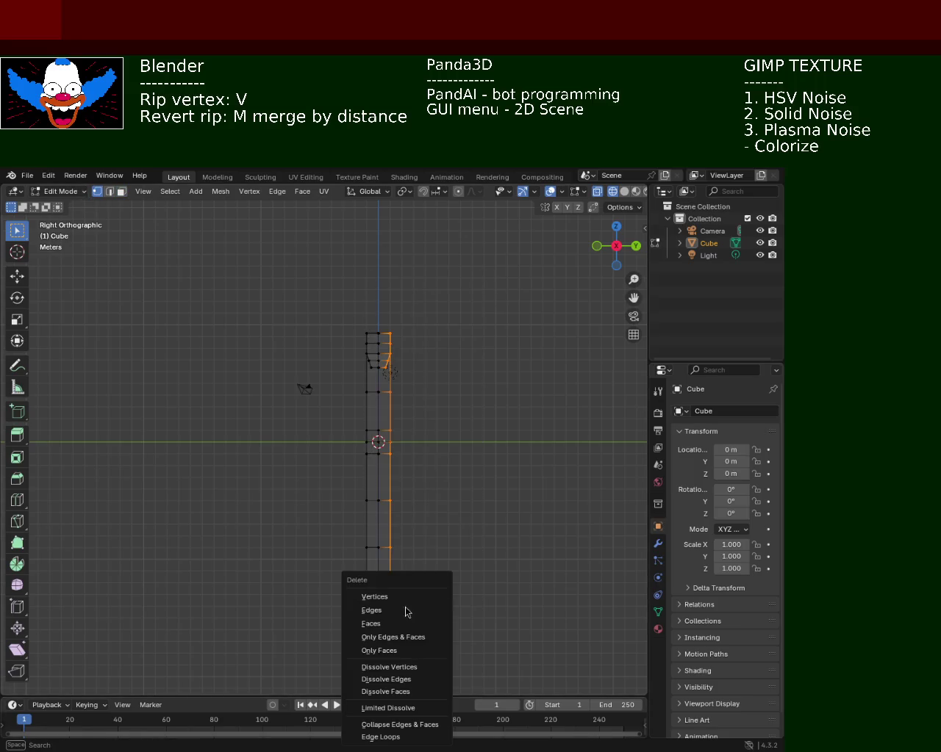
left_click(403, 598)
mouse_move(468, 315)
left_mouse_down()
mouse_move(320, 389)
mouse_move(355, 374)
left_mouse_up()
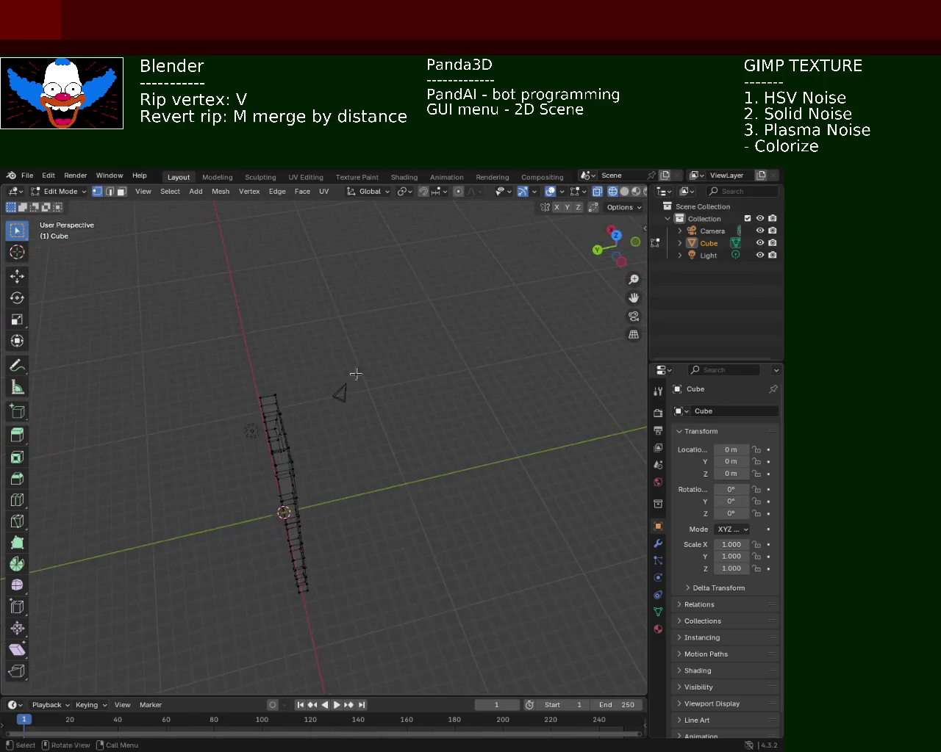
- Add a Mirror modifier and set its axis to Y
left_click(658, 543)
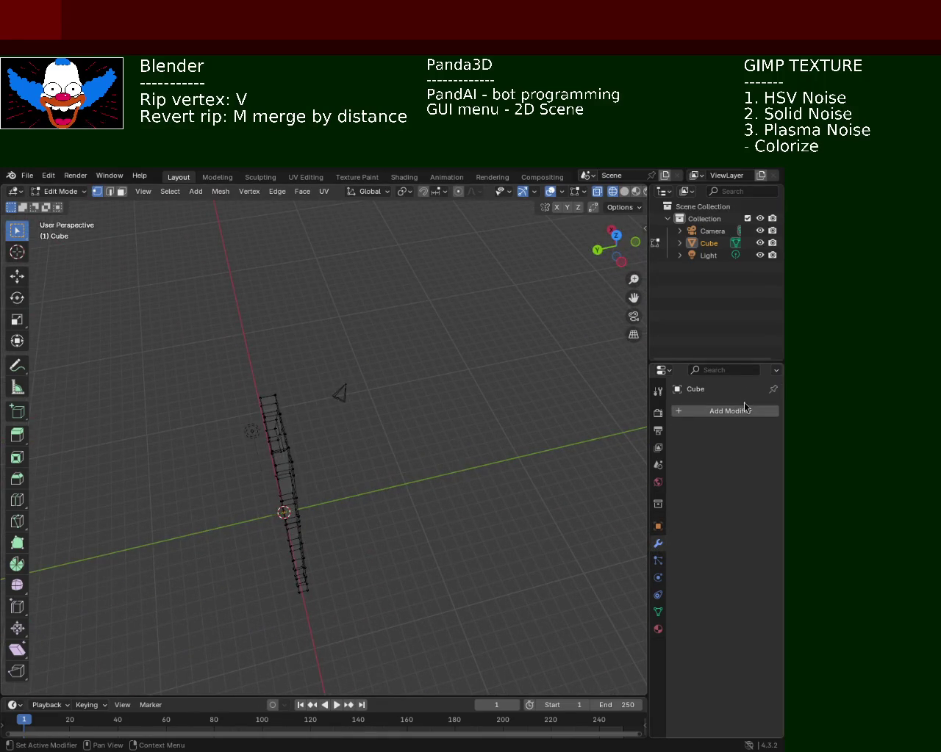
left_click(745, 409)
left_click(698, 401)
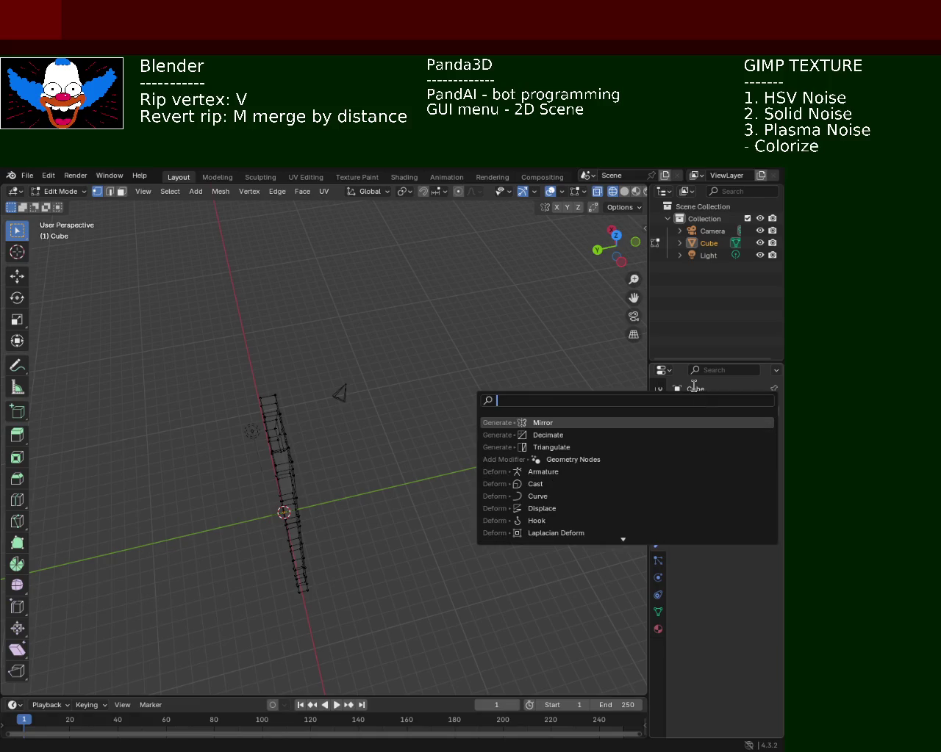
left_click(680, 423)
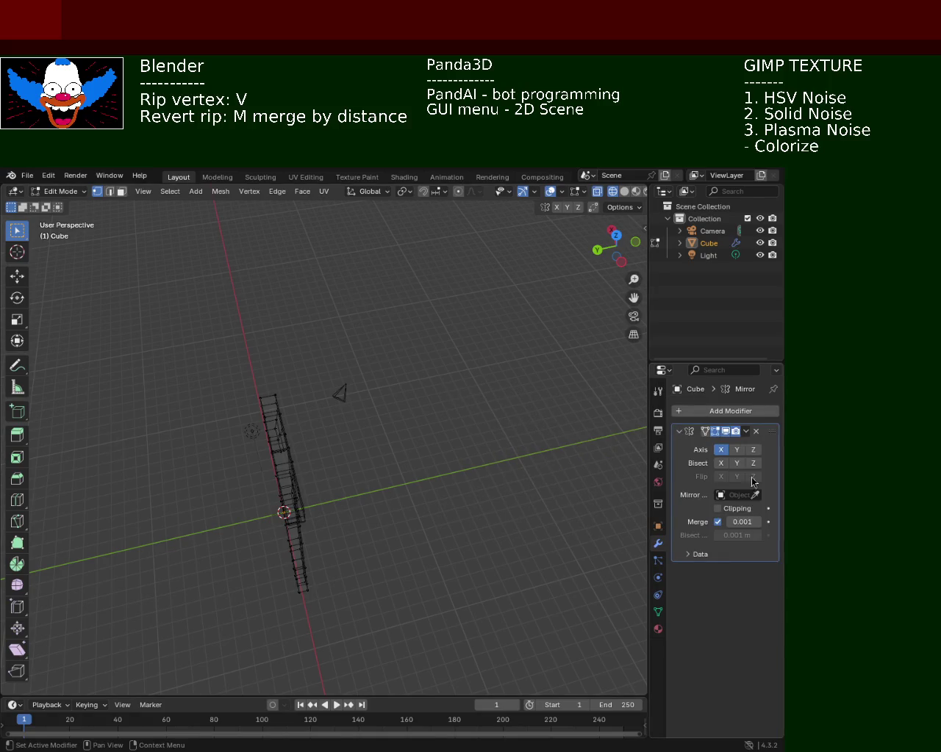
left_click(736, 449)
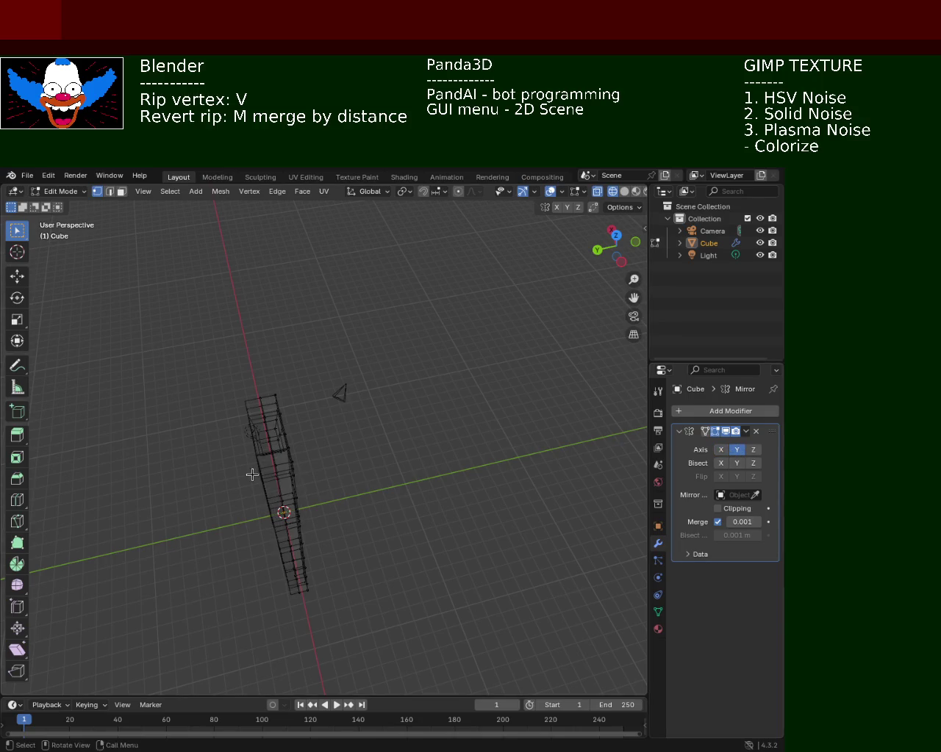
left_click_drag(248, 476, 392, 421)
- Switch to solid shading and move the head's top front corner vertex along Y and up
left_click(624, 191)
mouse_move(451, 329)
left_mouse_down()
mouse_move(112, 360)
mouse_move(438, 560)
mouse_move(355, 426)
left_mouse_up()
scroll(309, 370, "up", 6)
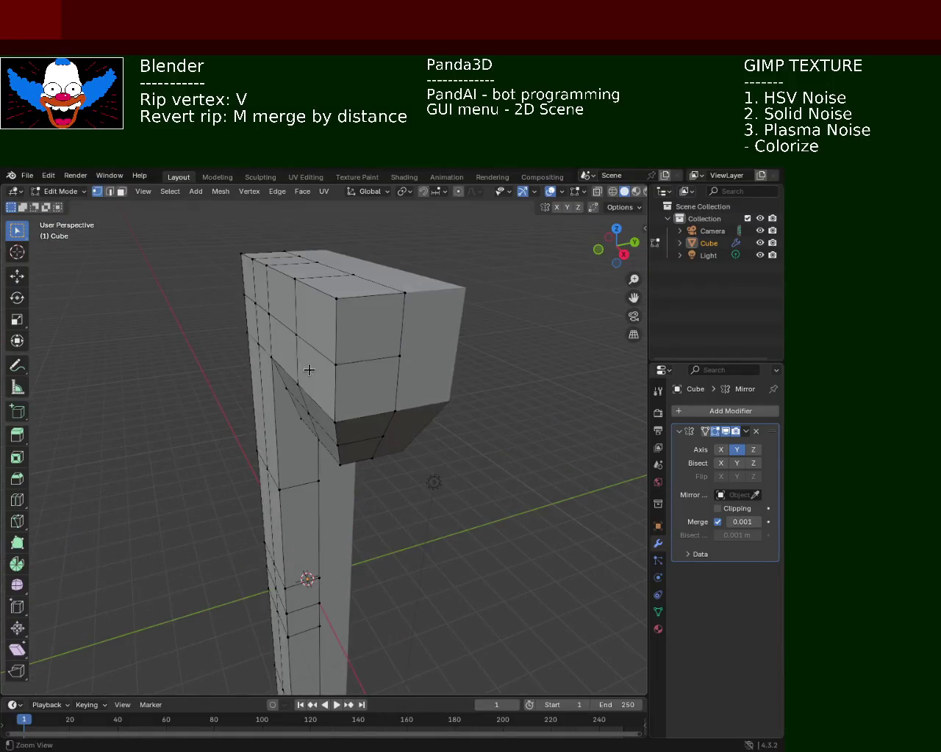
left_click(333, 303)
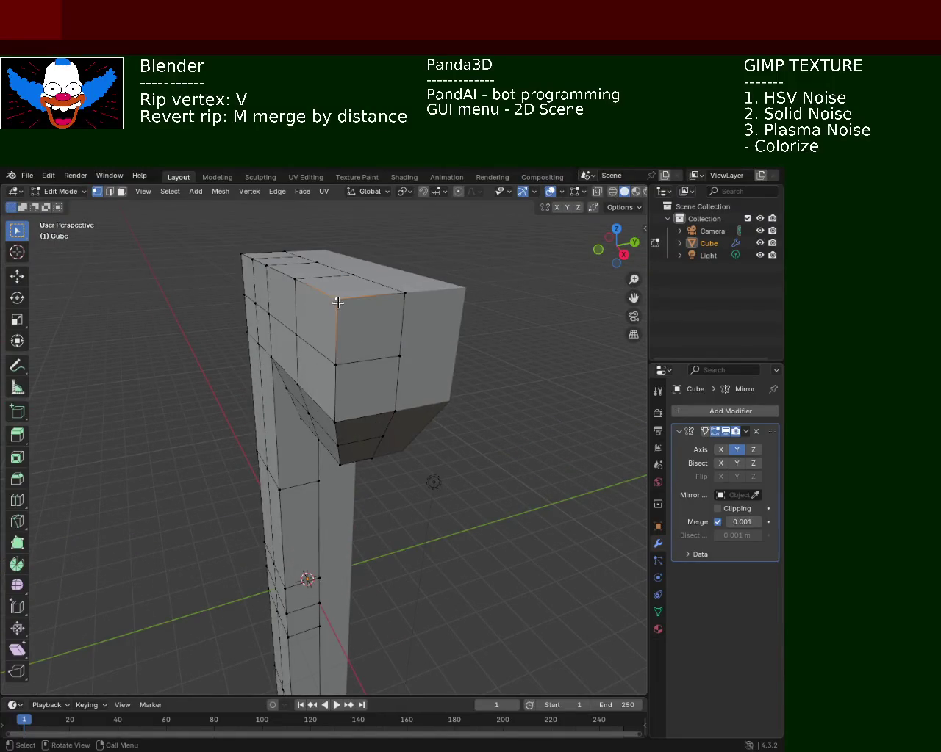
left_click(17, 275)
left_click_drag(336, 297, 362, 299)
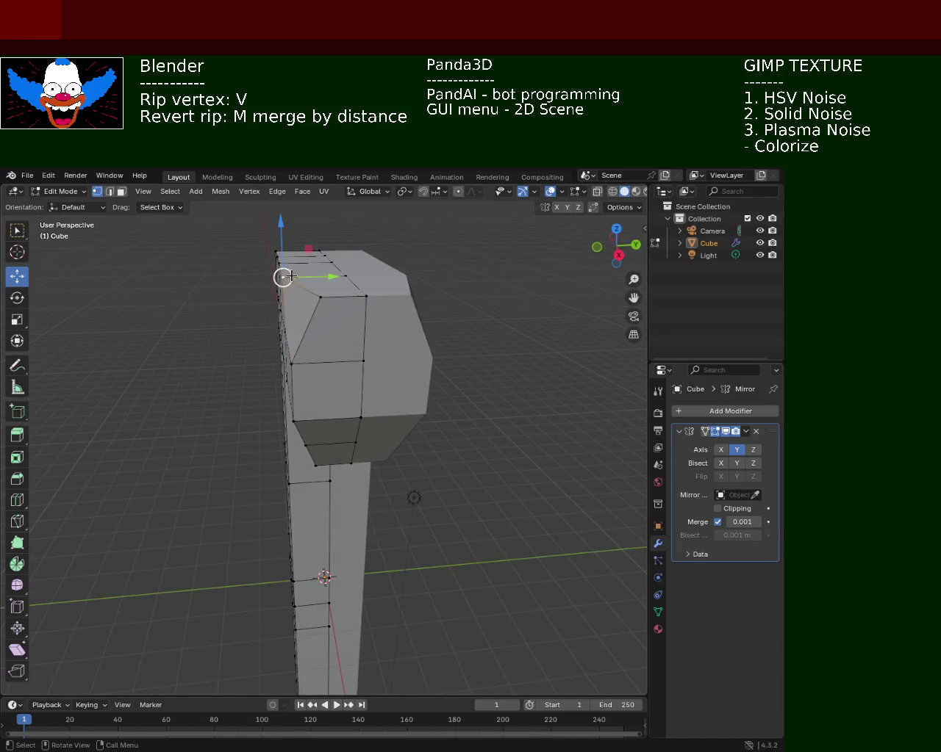
mouse_move(280, 249)
left_mouse_down()
mouse_move(321, 269)
mouse_move(303, 375)
left_mouse_up()
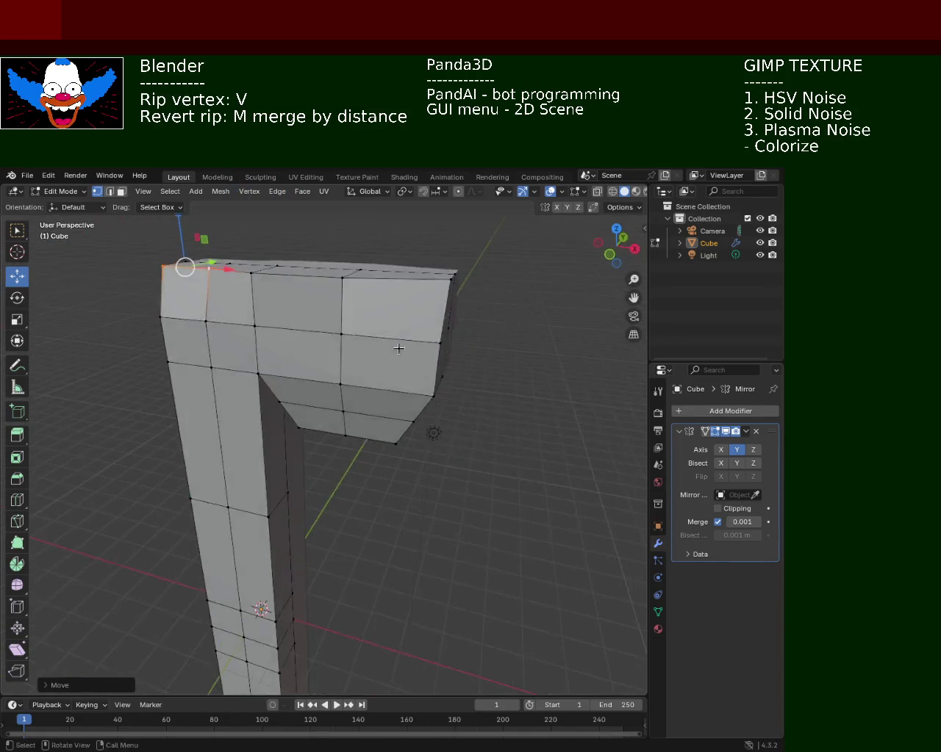
- Move the L's inner-corner vertex along X and up along Z, then undo those edits
left_click(267, 359)
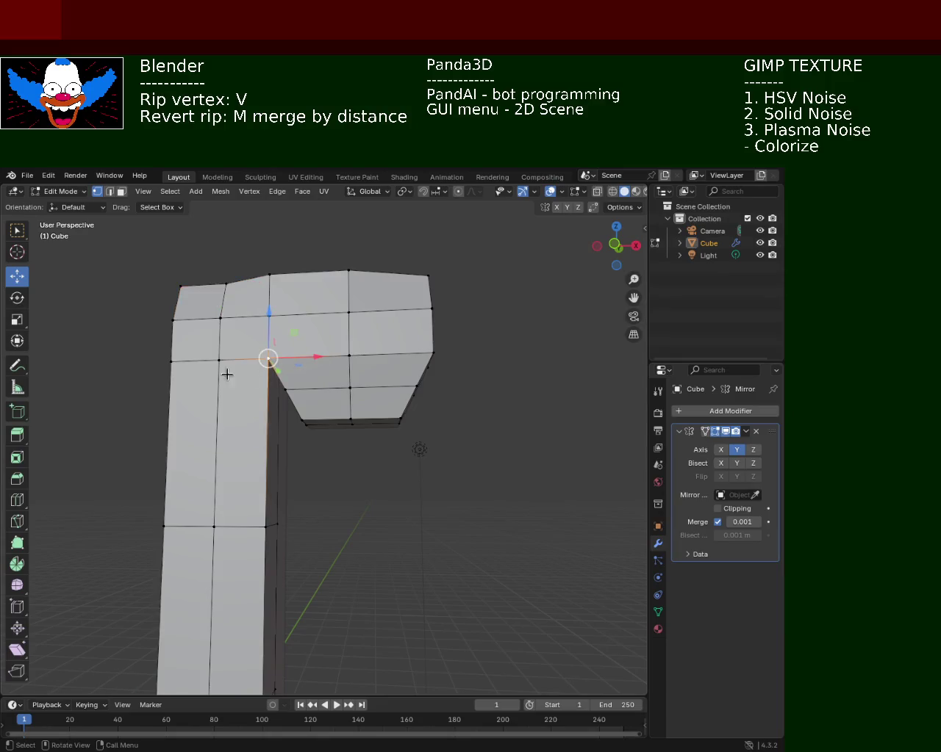
mouse_move(327, 357)
left_mouse_down()
mouse_move(354, 358)
mouse_move(336, 397)
mouse_move(306, 391)
left_mouse_up()
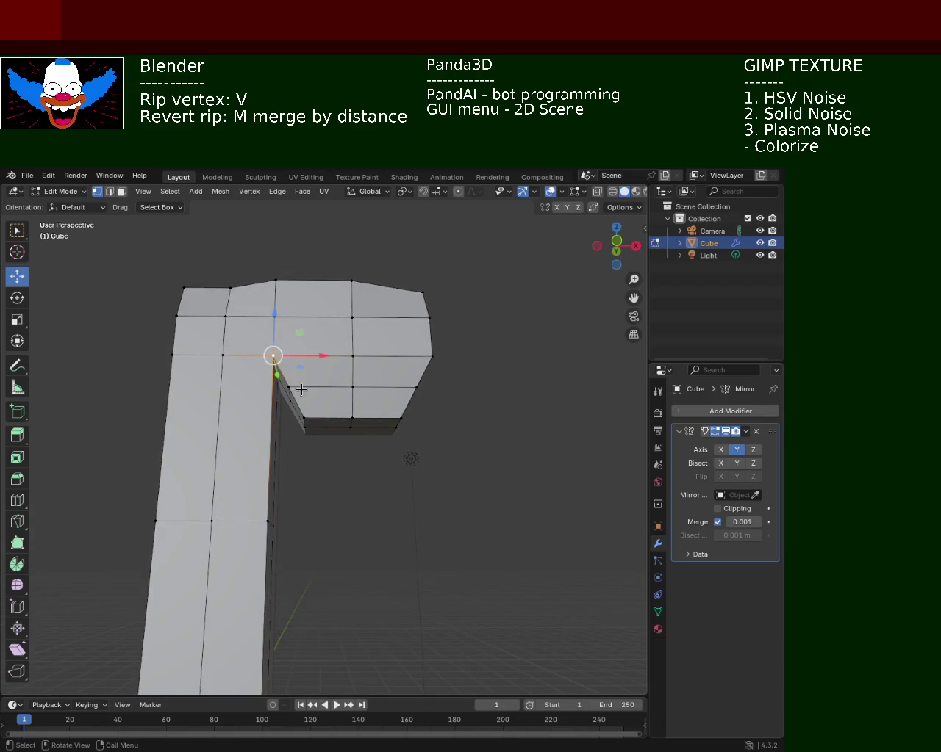
mouse_move(285, 387)
left_mouse_down()
mouse_move(316, 363)
mouse_move(293, 330)
mouse_move(290, 372)
left_mouse_up()
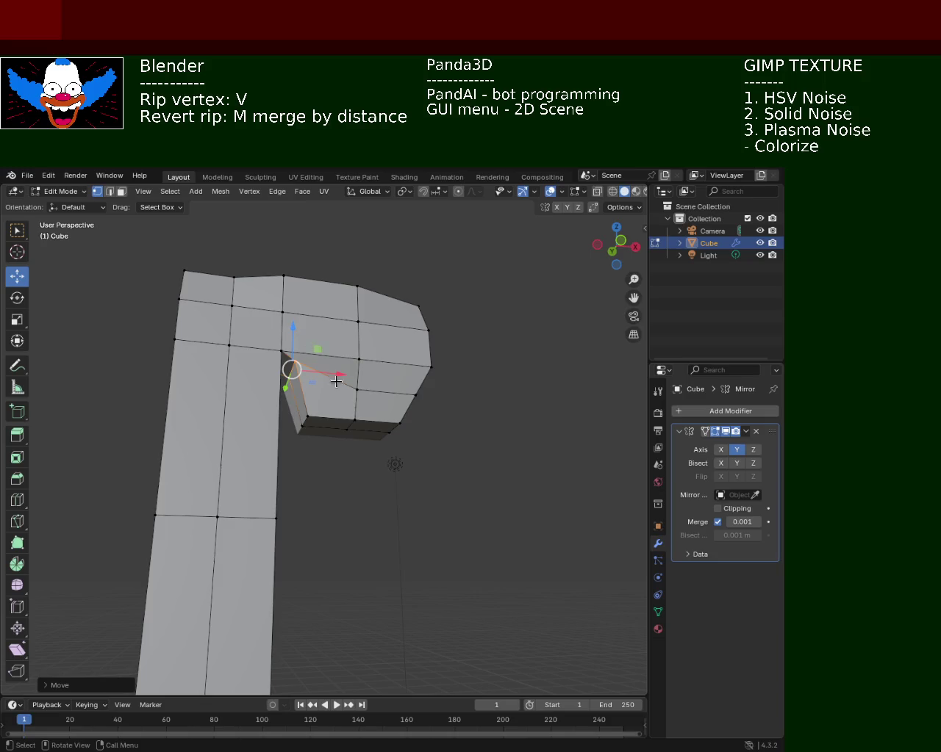
mouse_move(359, 375)
left_mouse_down()
mouse_move(361, 337)
mouse_move(355, 370)
mouse_move(409, 345)
mouse_move(238, 400)
mouse_move(244, 357)
mouse_move(279, 320)
mouse_move(441, 344)
left_mouse_up()
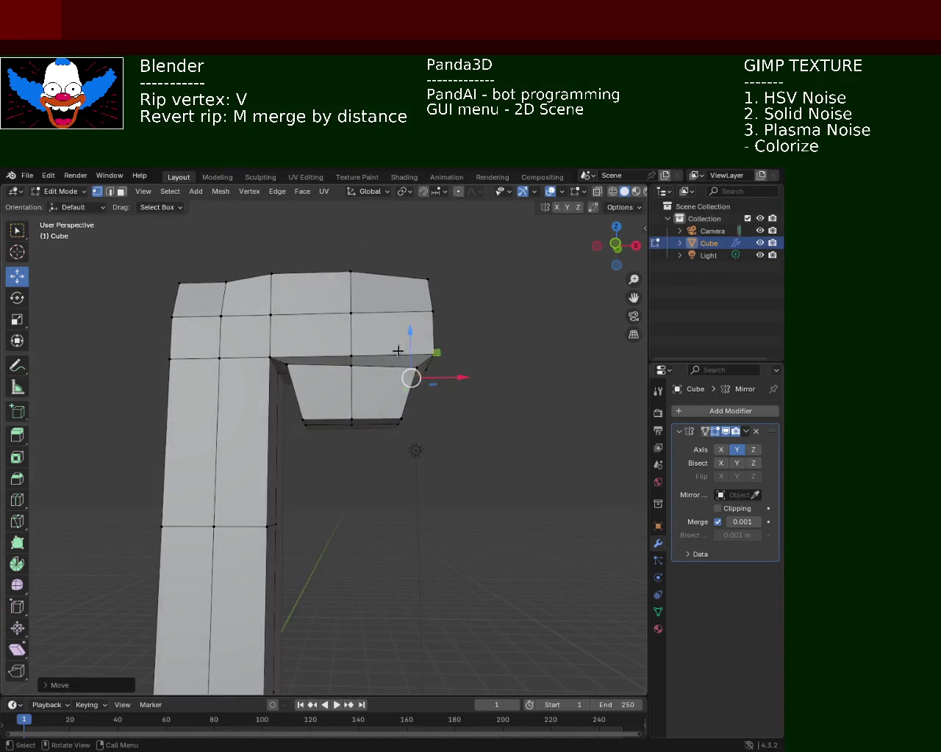
key("ctrl+z")
key("ctrl+z")
key("ctrl+z")
left_click_drag(316, 413, 294, 389)
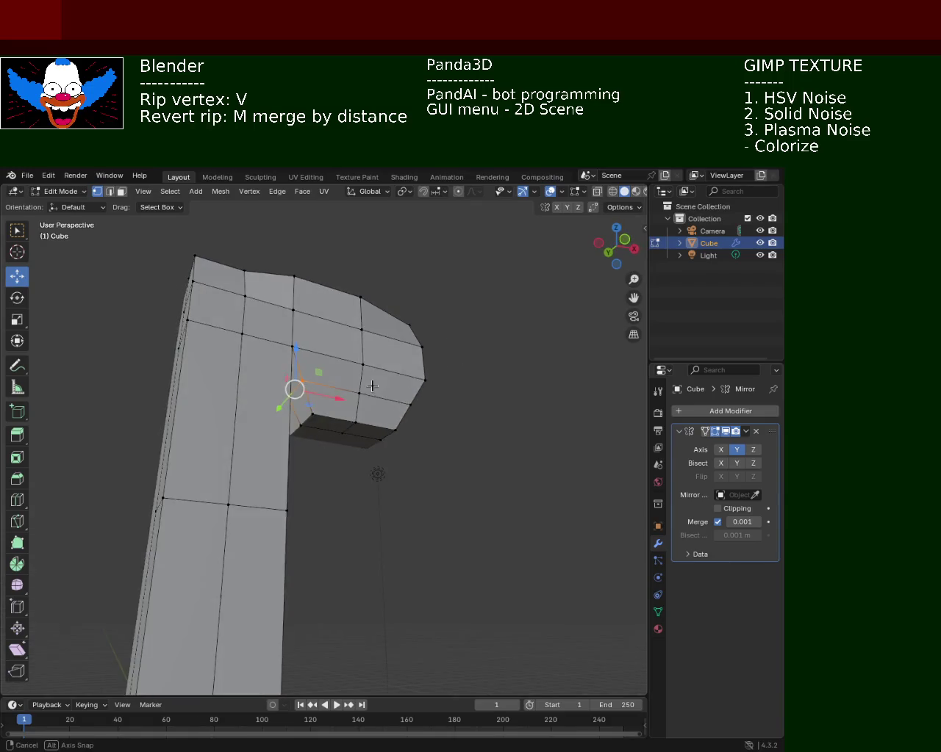
mouse_move(367, 382)
left_mouse_down()
mouse_move(402, 367)
mouse_move(367, 374)
left_mouse_up()
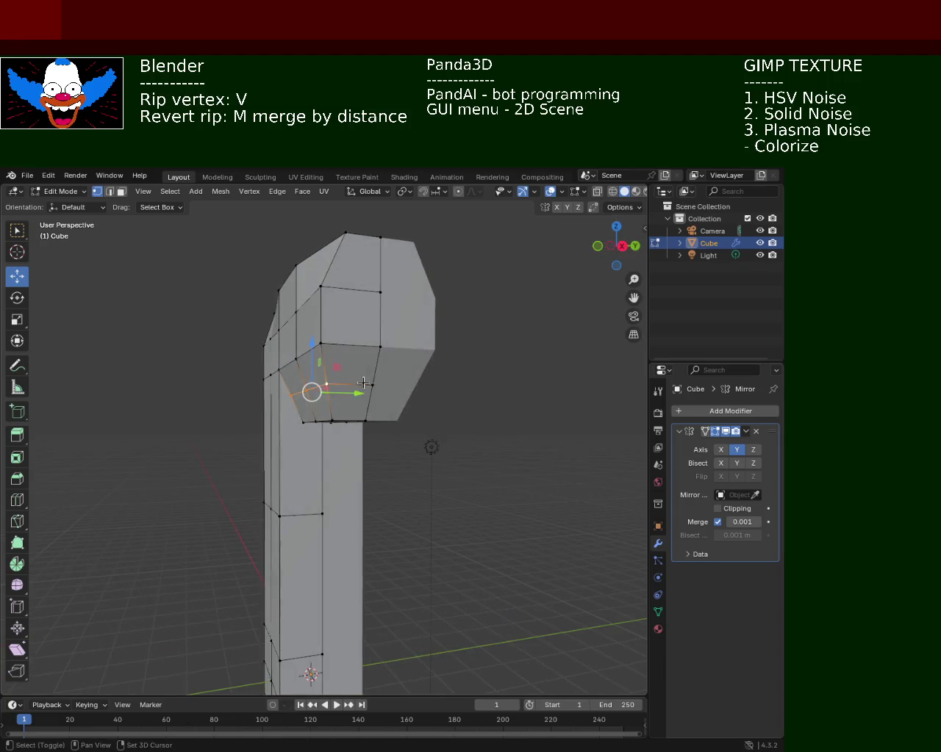
- Move the edge loop beneath the head vertically along Z
key("g")
key("z")
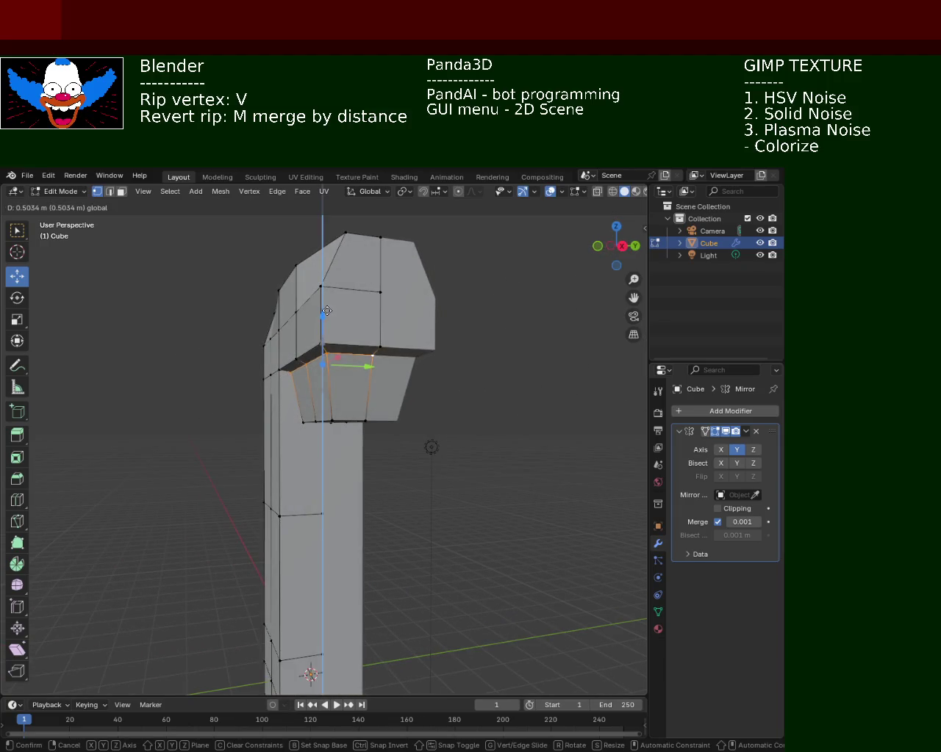
left_click(327, 316)
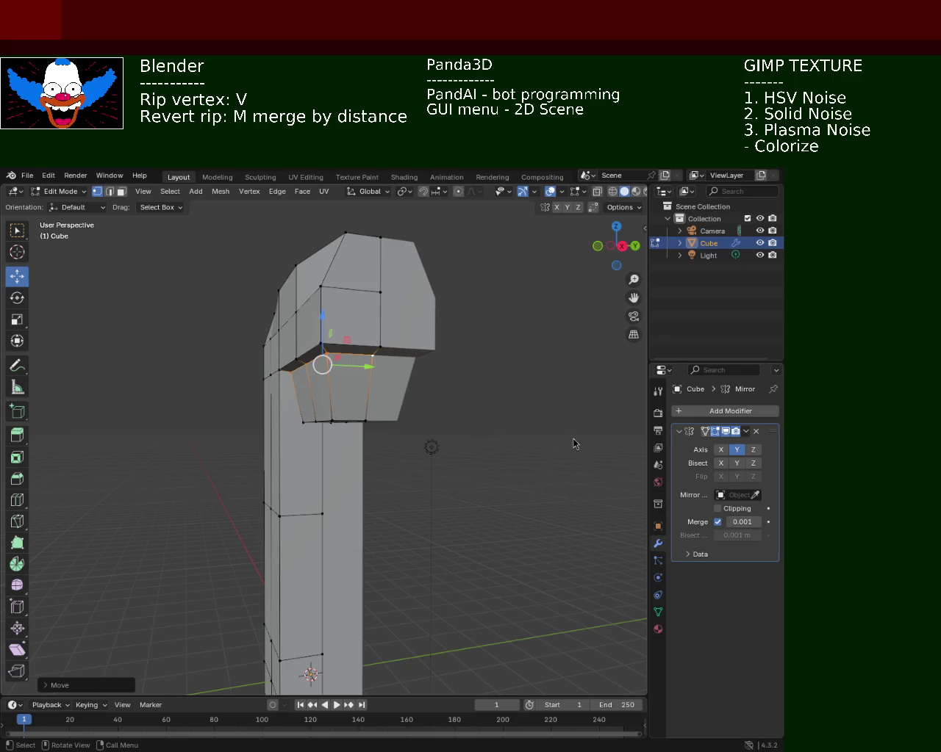
left_click_drag(618, 246, 588, 250)
mouse_move(330, 403)
left_mouse_down()
mouse_move(411, 411)
mouse_move(443, 427)
mouse_move(388, 368)
mouse_move(346, 363)
left_mouse_up()
- Undo the loop move, then lower a vertex on top of the head to slope it
key("ctrl+z")
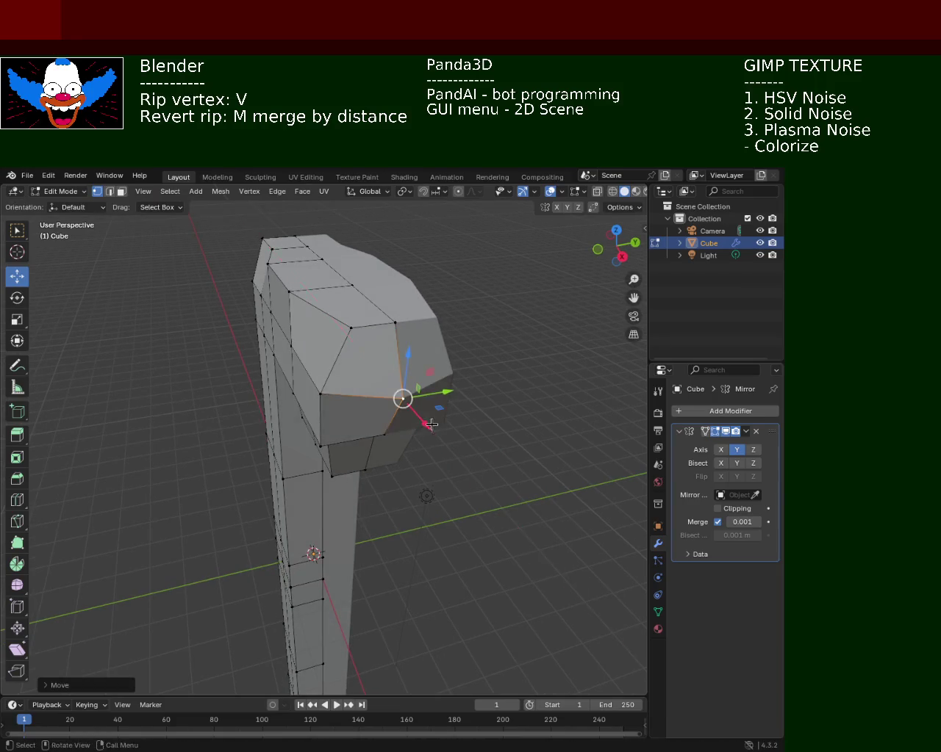
left_click(346, 326, "shift")
left_click(346, 325)
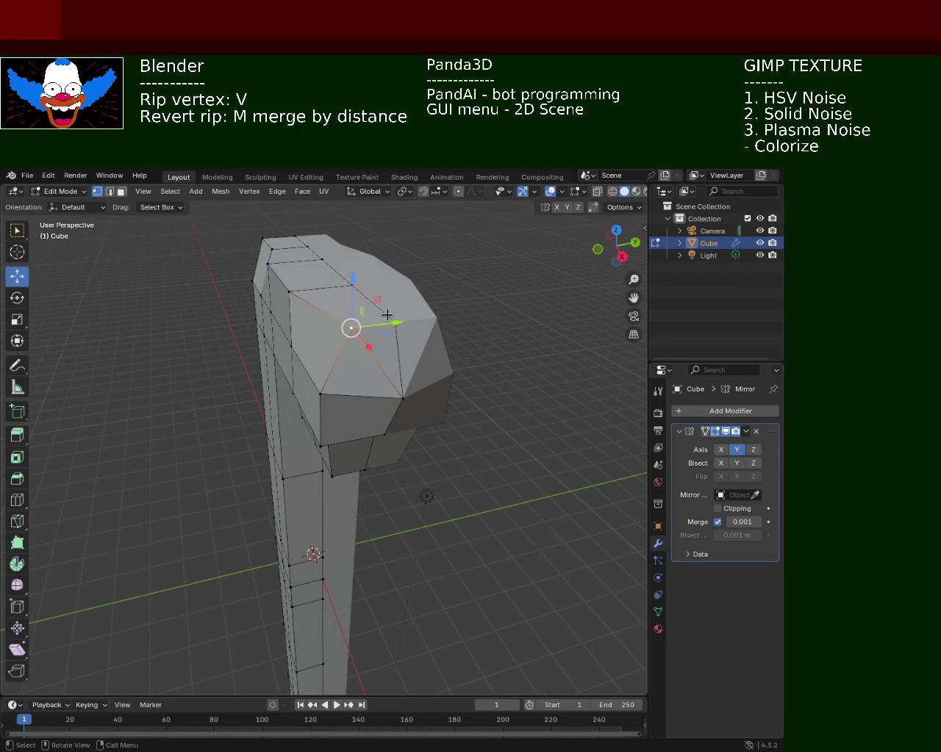
mouse_move(325, 343)
left_mouse_down()
mouse_move(310, 336)
mouse_move(333, 297)
left_mouse_up()
left_click(332, 297)
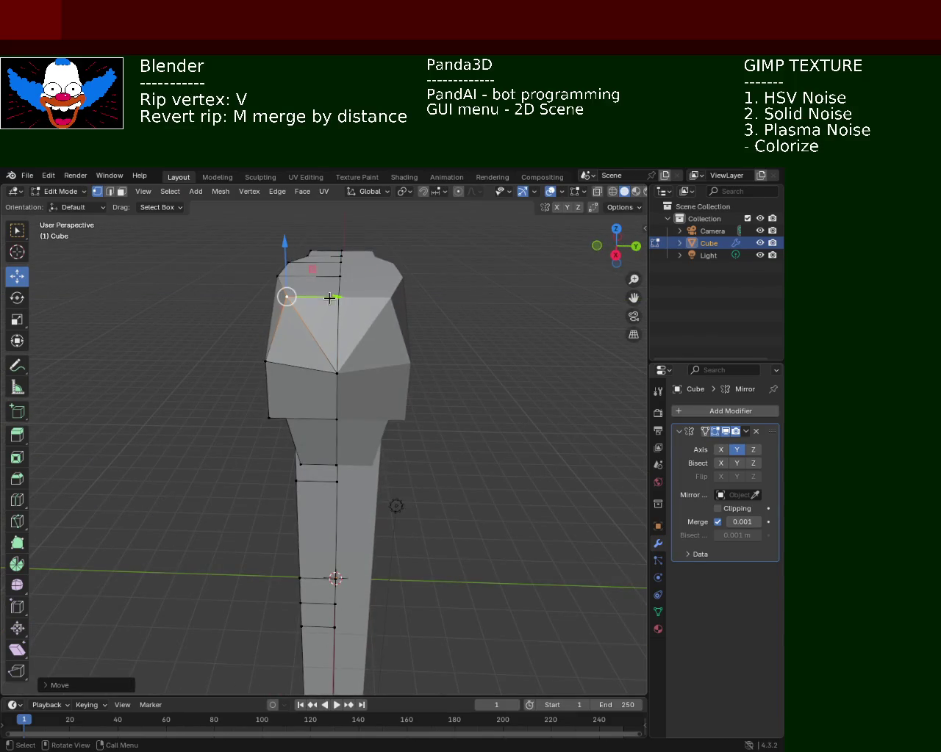
key("ctrl+z")
key("ctrl+z")
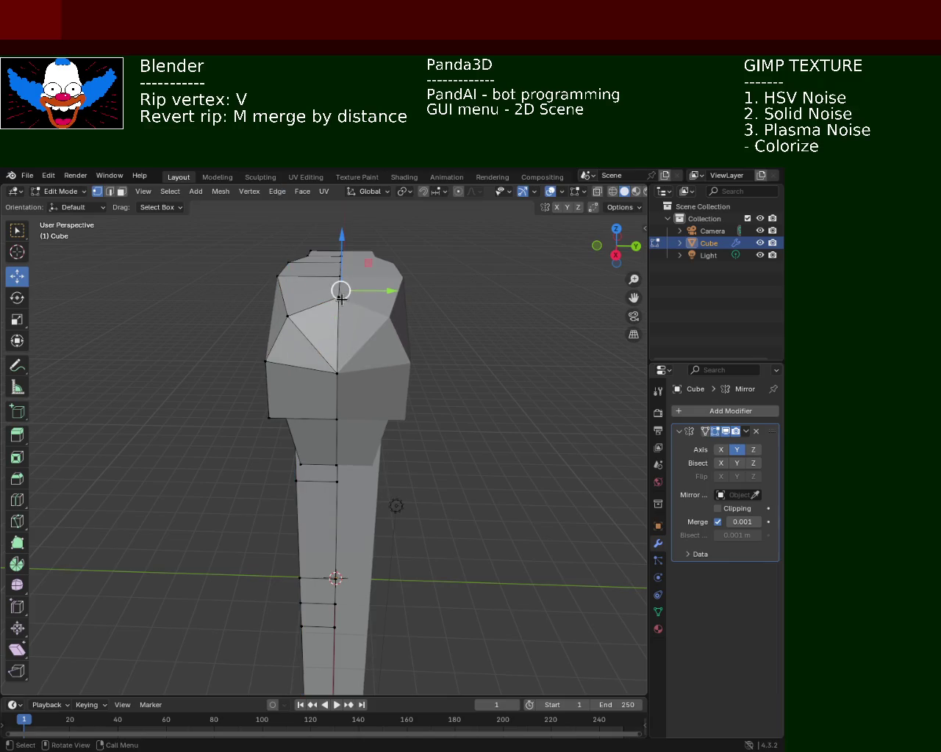
key("g")
left_click(343, 277)
mouse_move(342, 278)
left_mouse_down()
mouse_move(441, 331)
mouse_move(466, 305)
mouse_move(384, 313)
left_mouse_up()
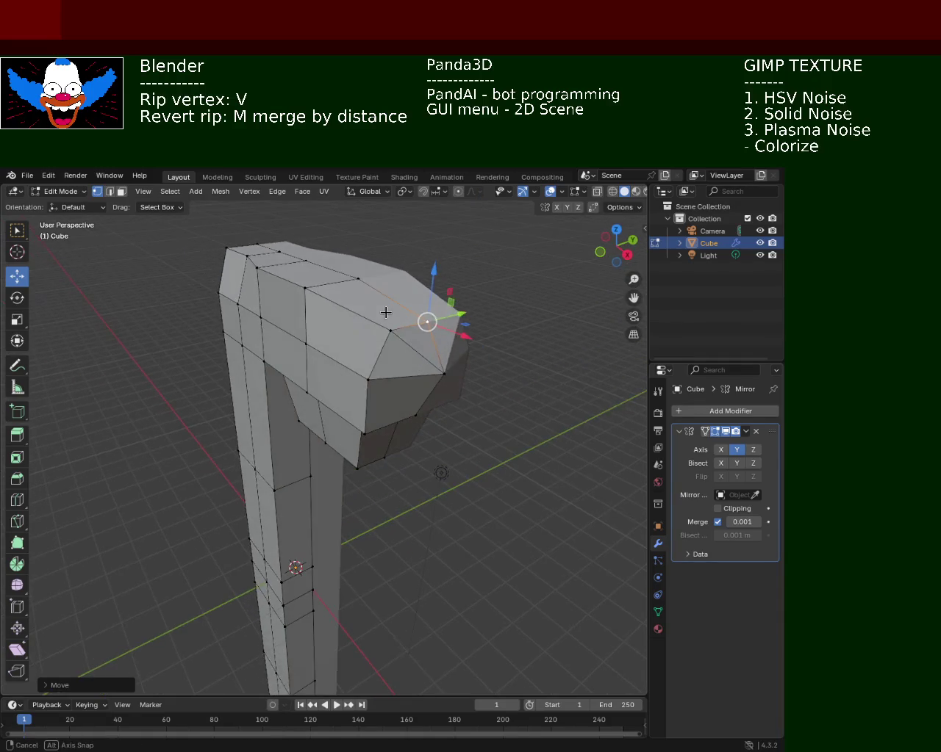